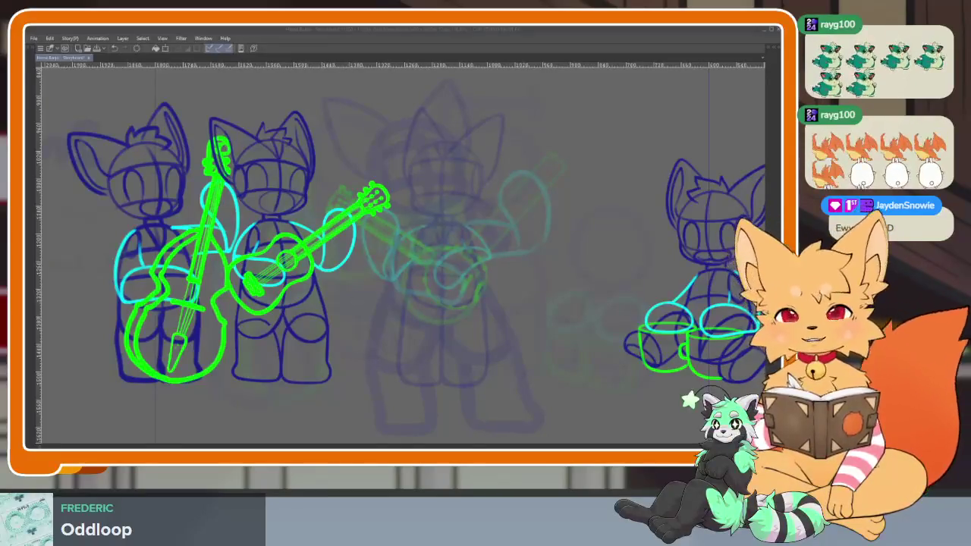
Step: Focus the drawing window and restore the hidden tool, layer and timeline palettes
click(412, 34)
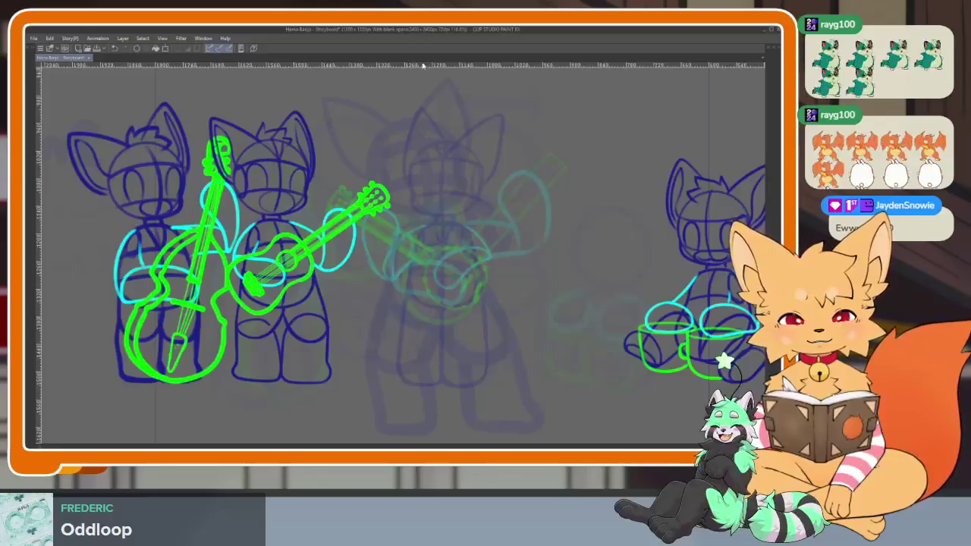
scroll(460, 354, down, 2)
scroll(464, 357, down, 2)
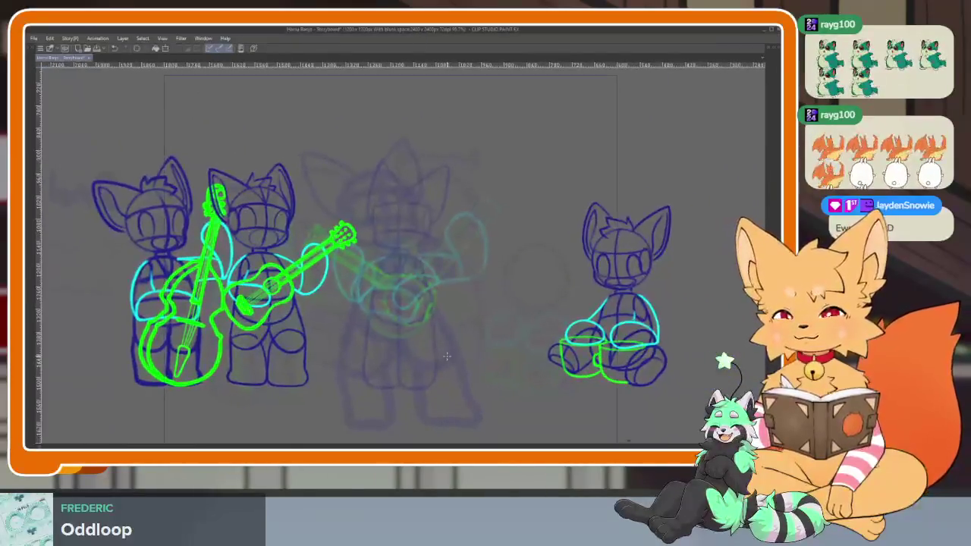
key(Tab)
scroll(740, 296, down, 2)
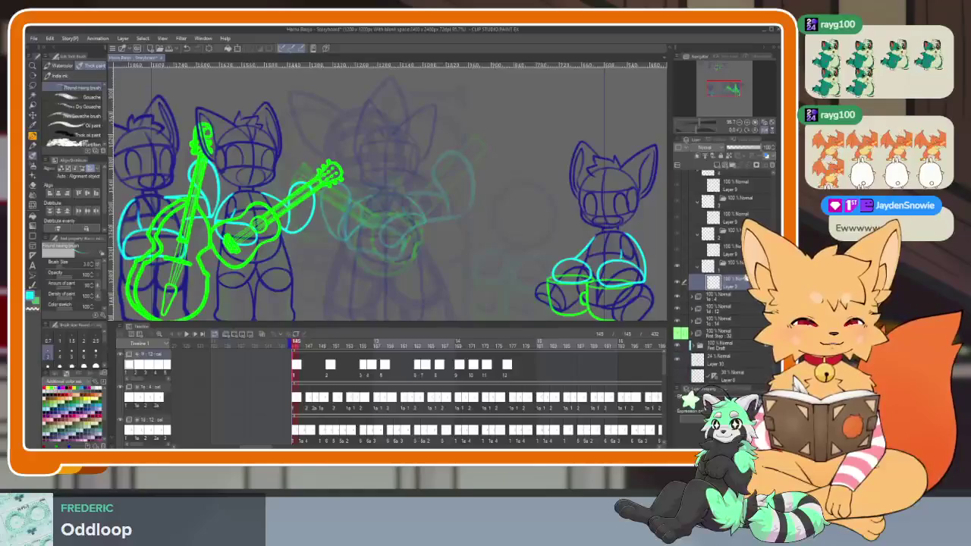
scroll(734, 317, down, 1)
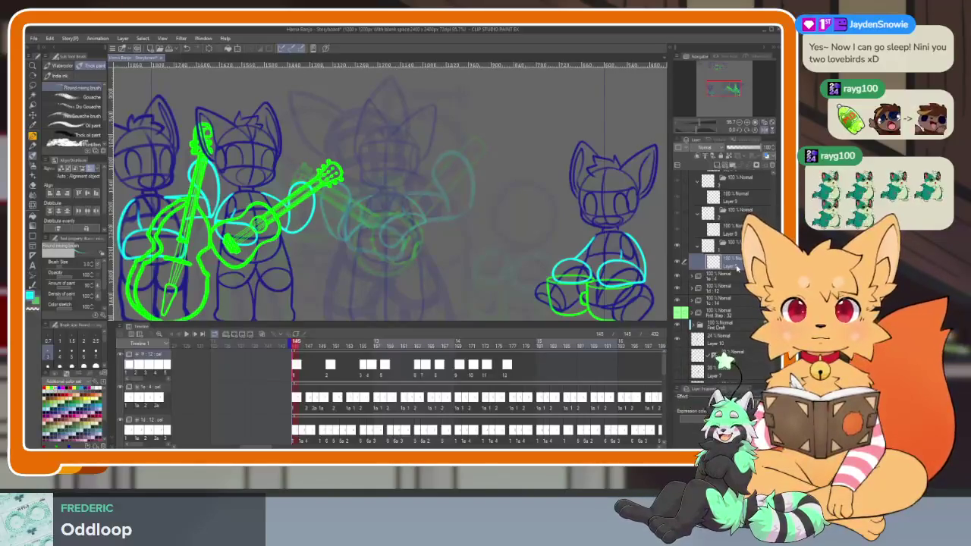
click(732, 262)
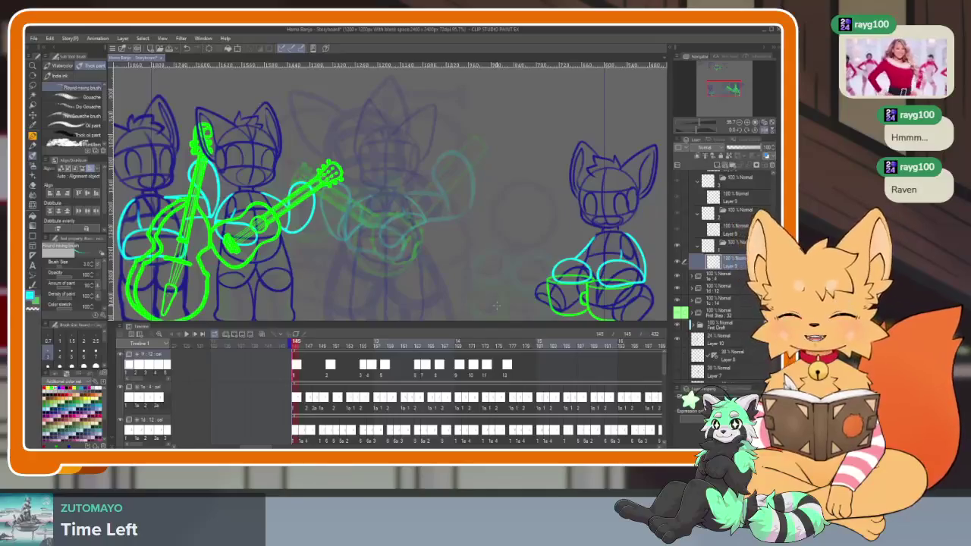
key(Tab)
Step: Zoom the canvas in and out and toggle the palettes for a full-window view
scroll(455, 343, up, 2)
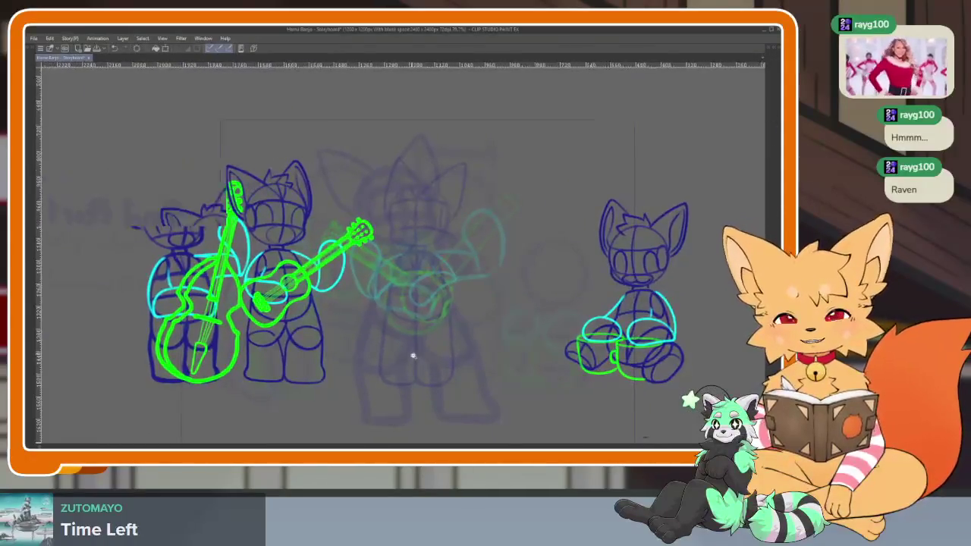
scroll(429, 354, up, 2)
scroll(490, 330, up, 2)
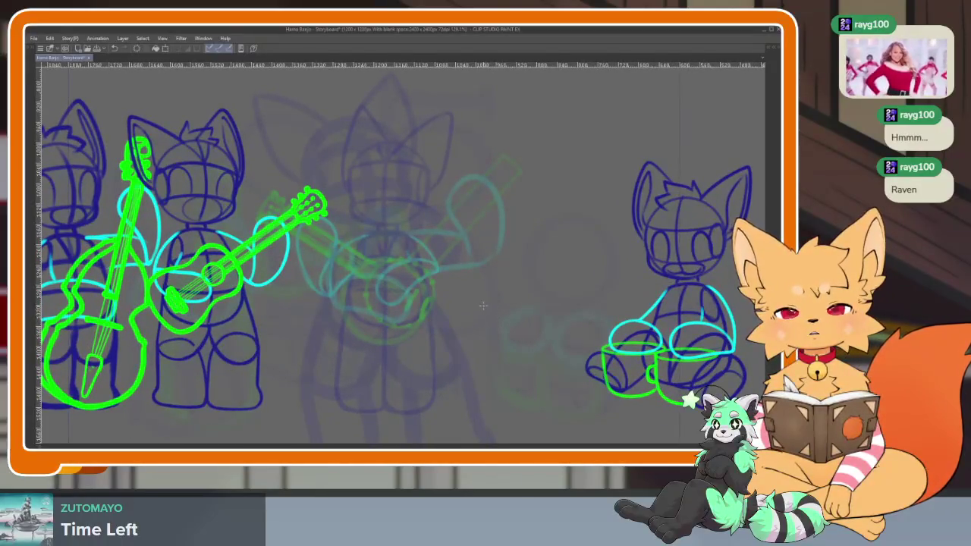
scroll(447, 353, down, 2)
scroll(462, 353, down, 1)
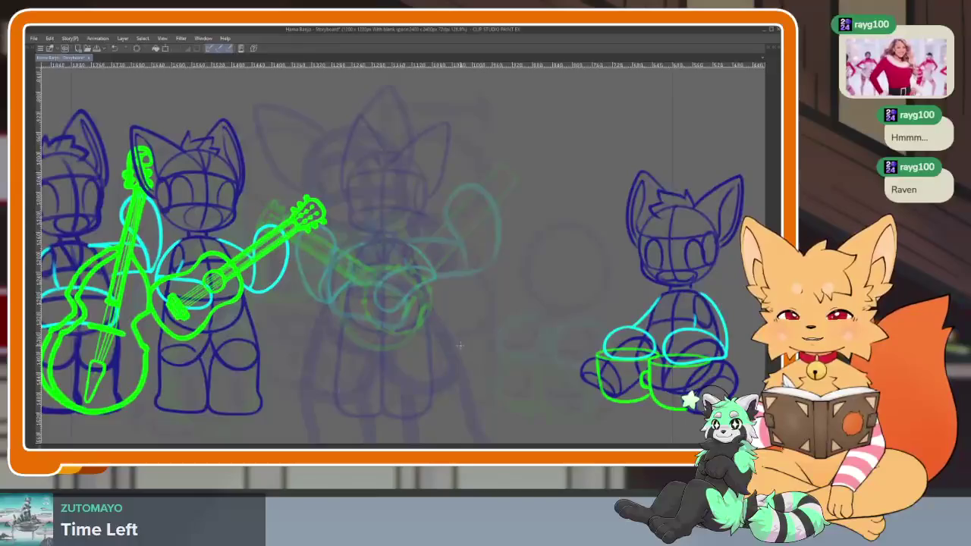
key(Tab)
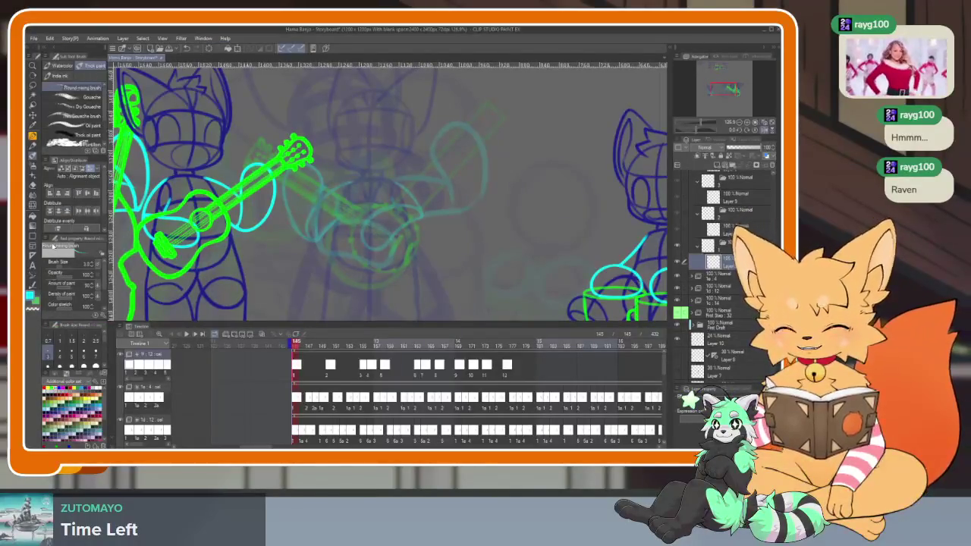
key(Tab)
Step: Restore the palettes, scrub forward to frame 182, and add cel 13 there
key(Tab)
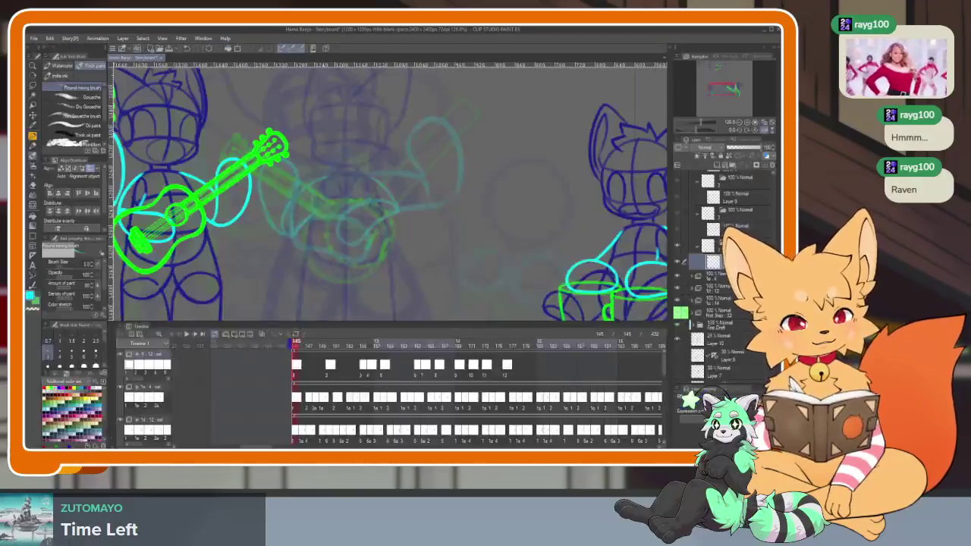
key(Tab)
key(Tab)
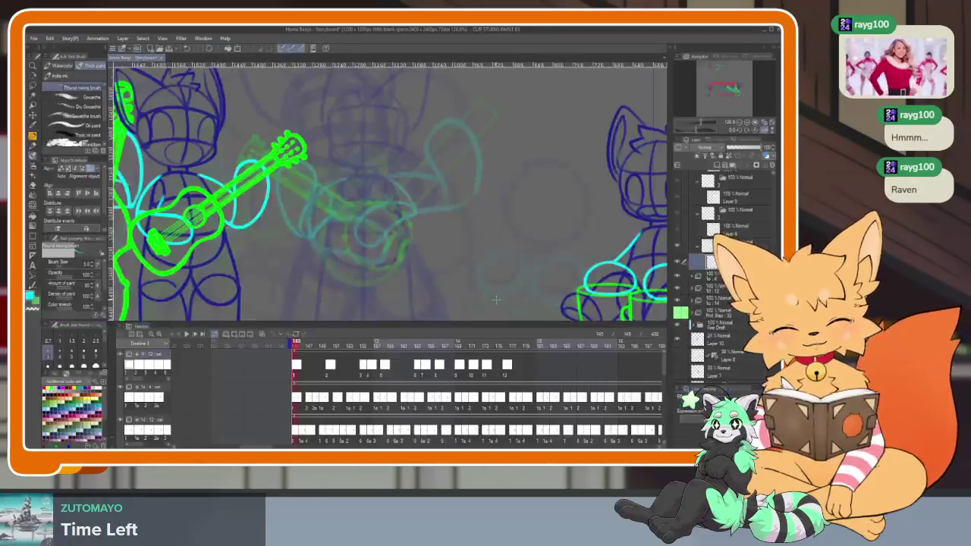
drag(308, 346, 548, 346)
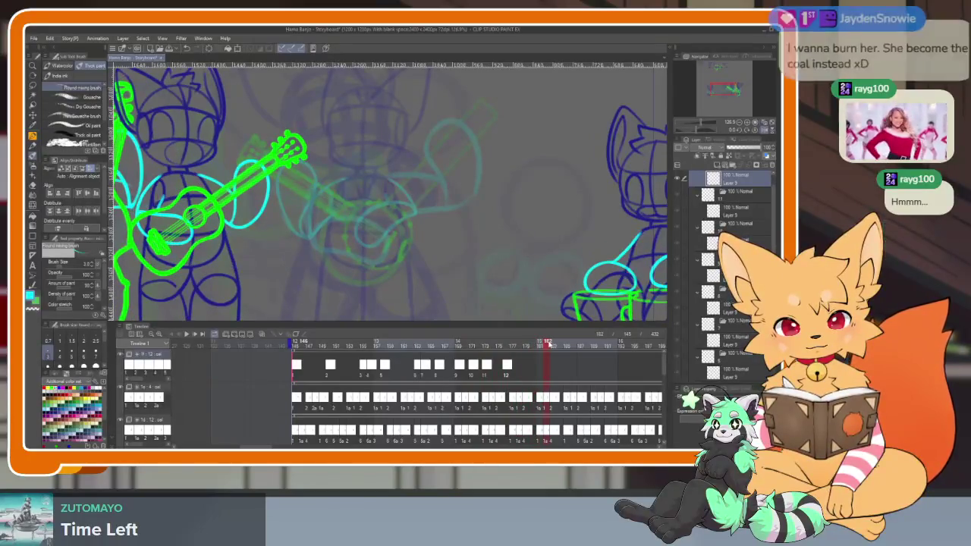
click(547, 365)
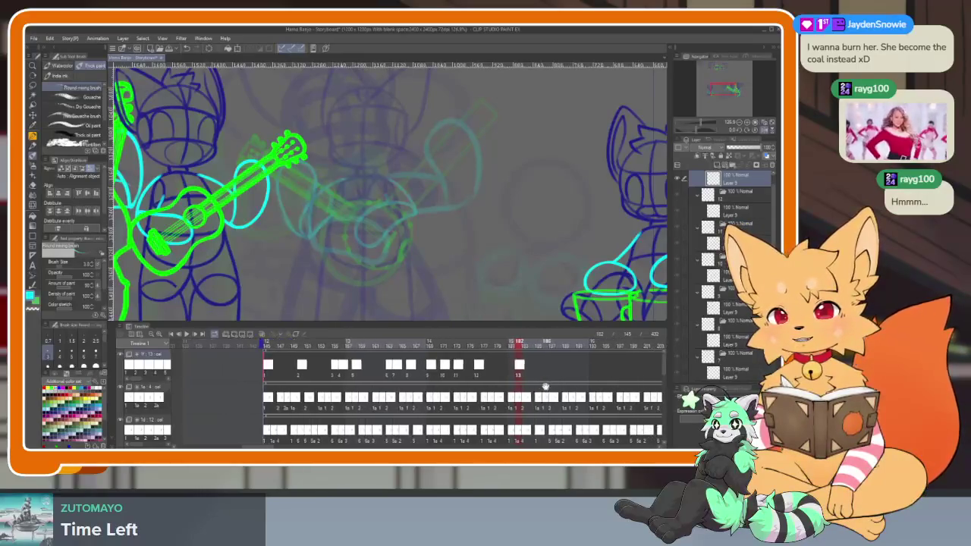
Step: Scrub frames 176–182 to check cel 13's timing after cel 12
scroll(531, 387, right, 5)
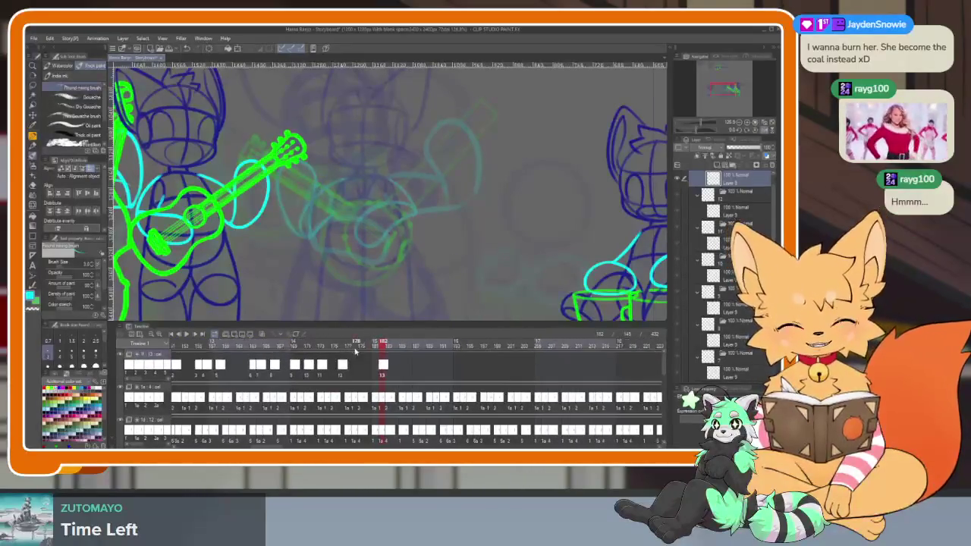
click(344, 347)
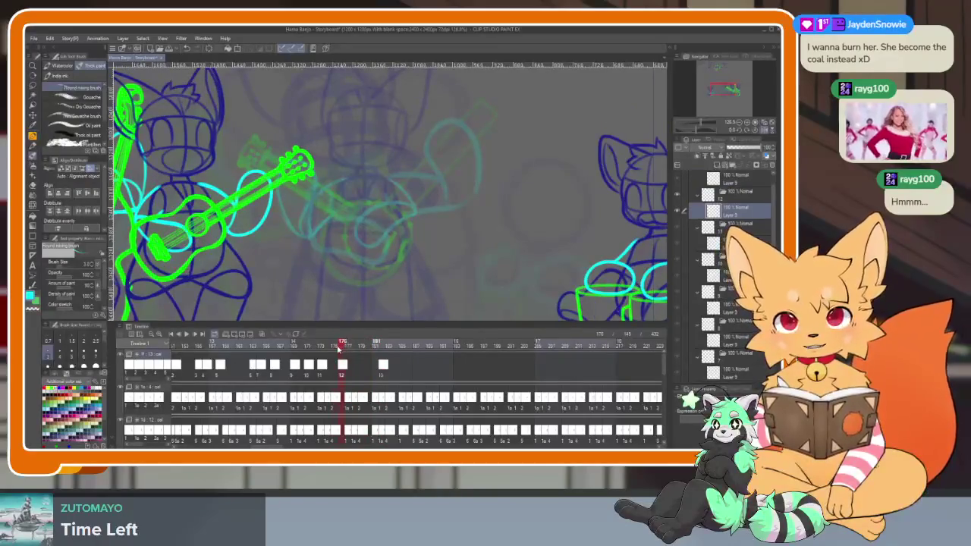
drag(338, 348, 371, 346)
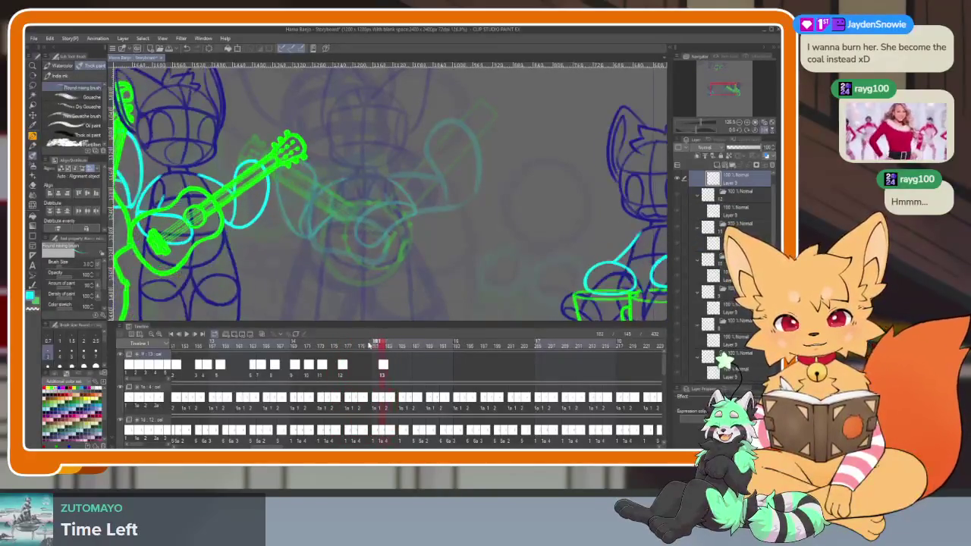
click(382, 366)
click(382, 367)
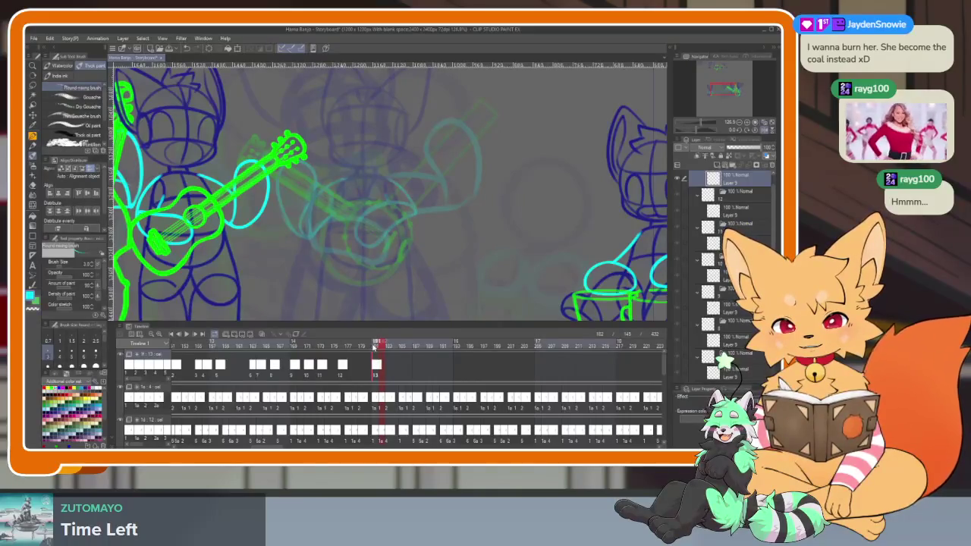
click(373, 346)
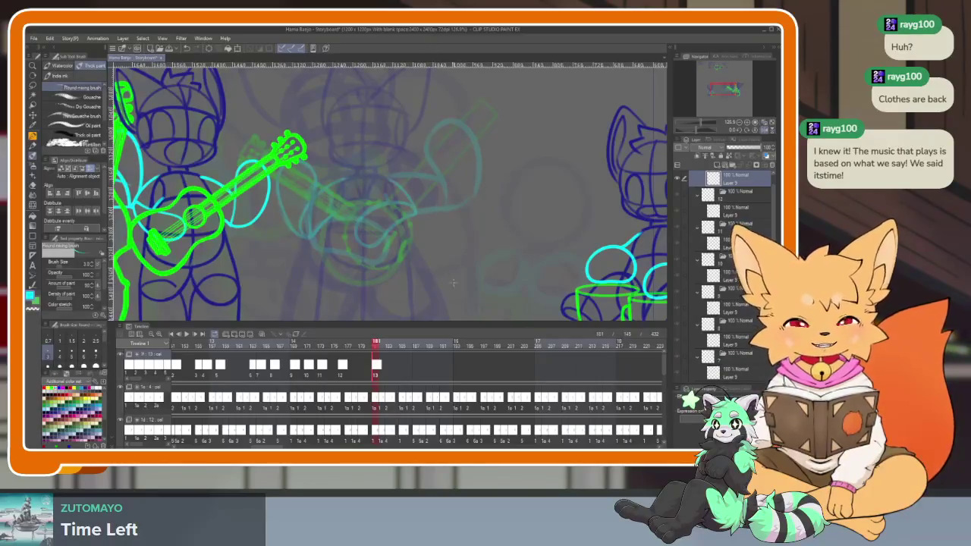
scroll(453, 263, down, 3)
scroll(493, 261, up, 2)
scroll(475, 275, down, 1)
scroll(483, 270, up, 1)
scroll(486, 271, down, 1)
scroll(488, 271, down, 1)
scroll(488, 272, down, 1)
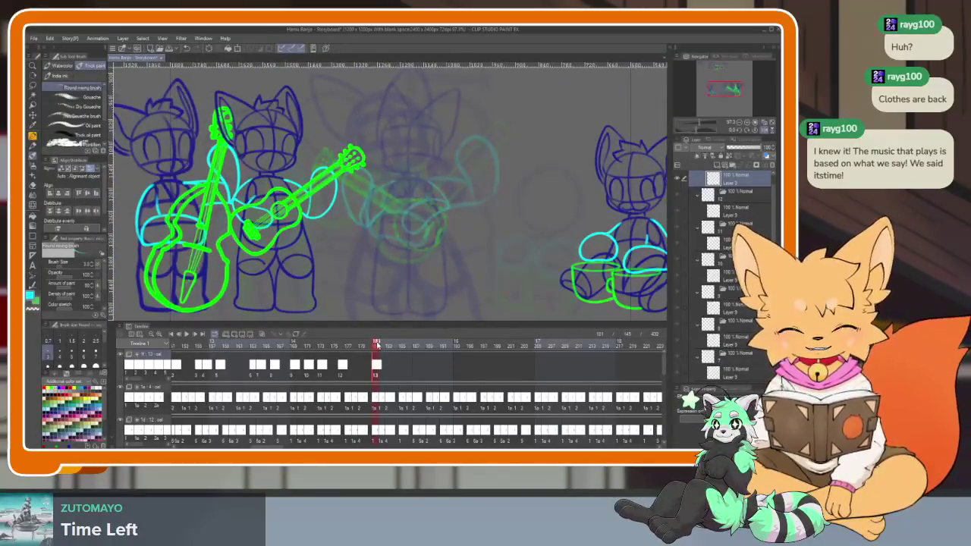
drag(380, 346, 389, 346)
drag(387, 345, 377, 347)
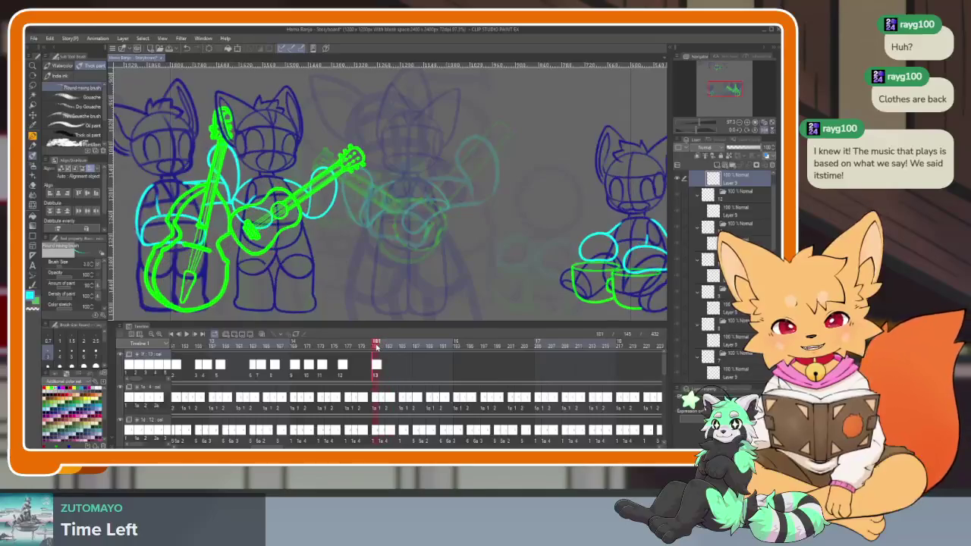
key(Tab)
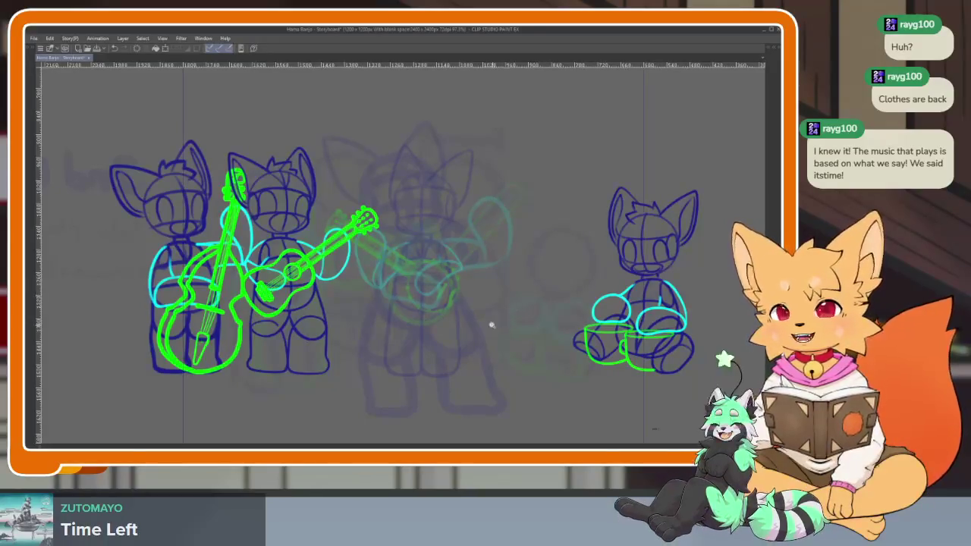
scroll(512, 332, up, 2)
scroll(504, 331, down, 2)
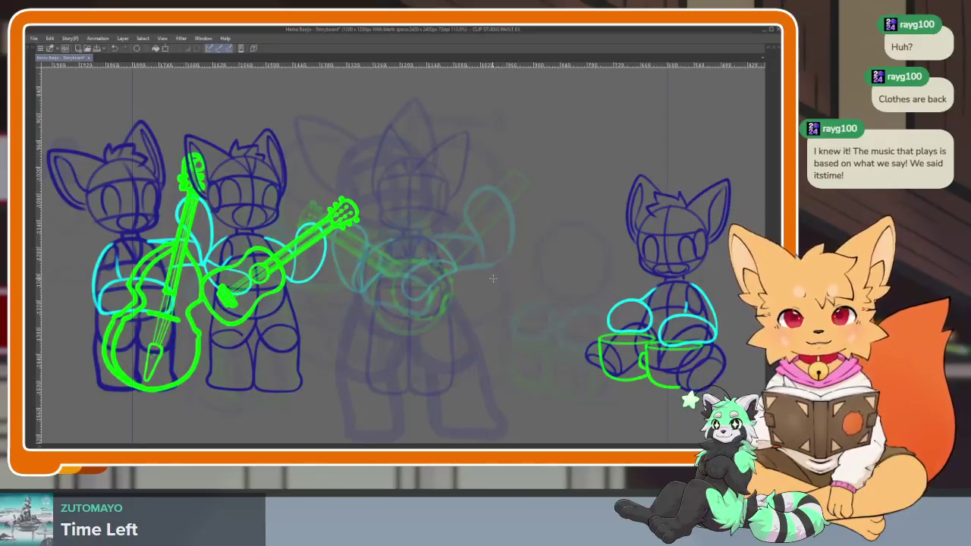
key(Tab)
Step: Step through frames 192–195 onward, adding numbered arrow cels at each strum up to cel 26
mouse_move(375, 346)
mouse_down()
mouse_move(358, 347)
mouse_move(501, 347)
mouse_move(434, 349)
mouse_up()
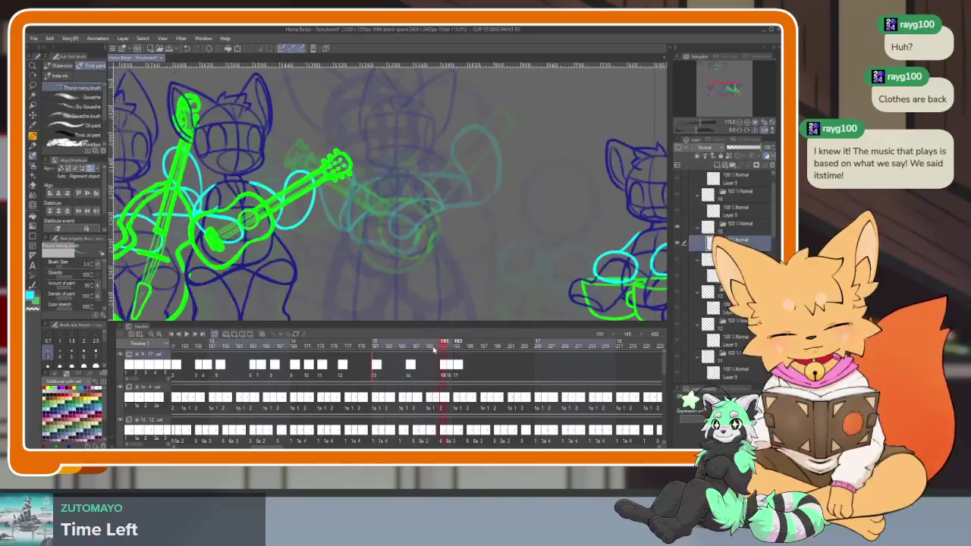
click(442, 367)
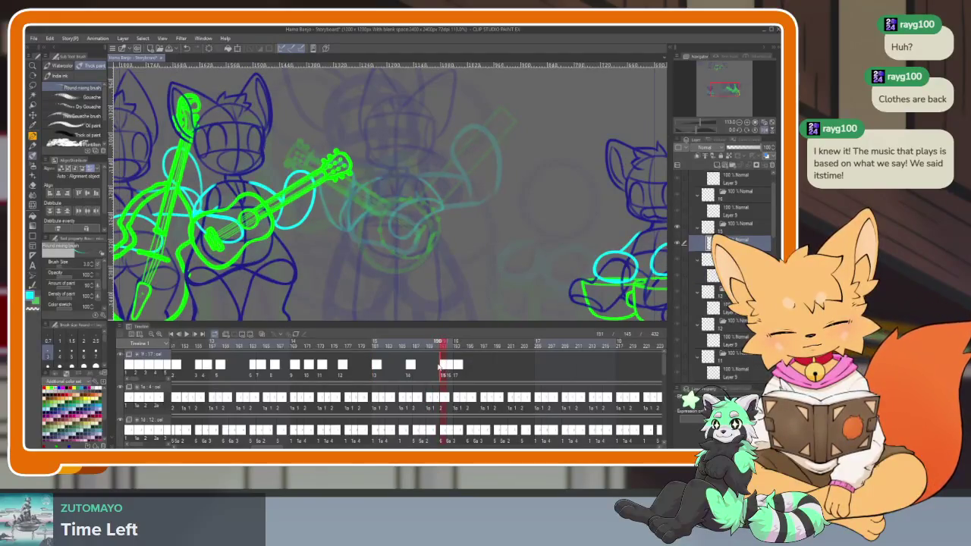
mouse_move(436, 349)
mouse_down()
mouse_move(494, 347)
mouse_move(428, 347)
mouse_move(462, 345)
mouse_up()
click(449, 367)
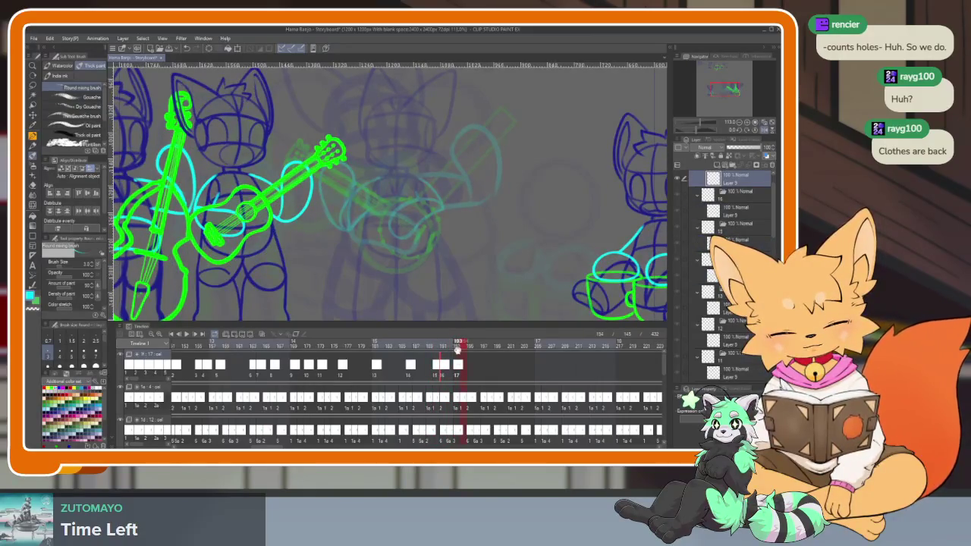
click(455, 369)
click(466, 367)
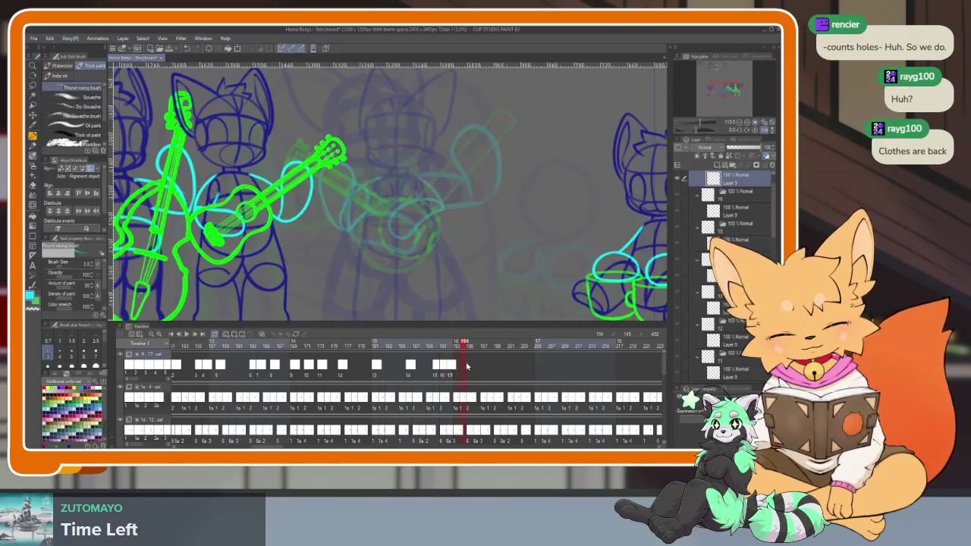
mouse_move(454, 348)
mouse_down()
mouse_move(513, 354)
mouse_move(504, 346)
mouse_move(547, 346)
mouse_up()
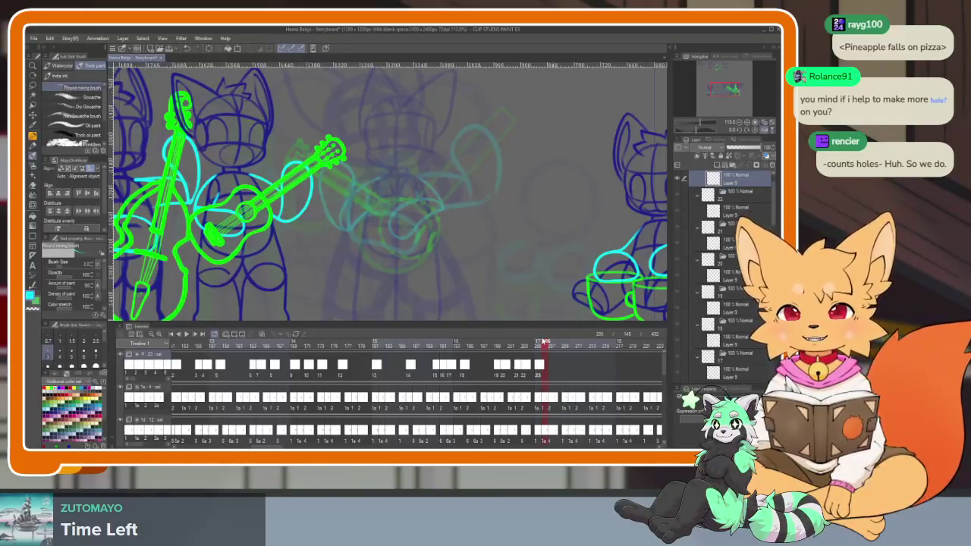
mouse_move(202, 345)
mouse_down()
mouse_move(645, 345)
mouse_move(609, 346)
mouse_move(627, 346)
mouse_up()
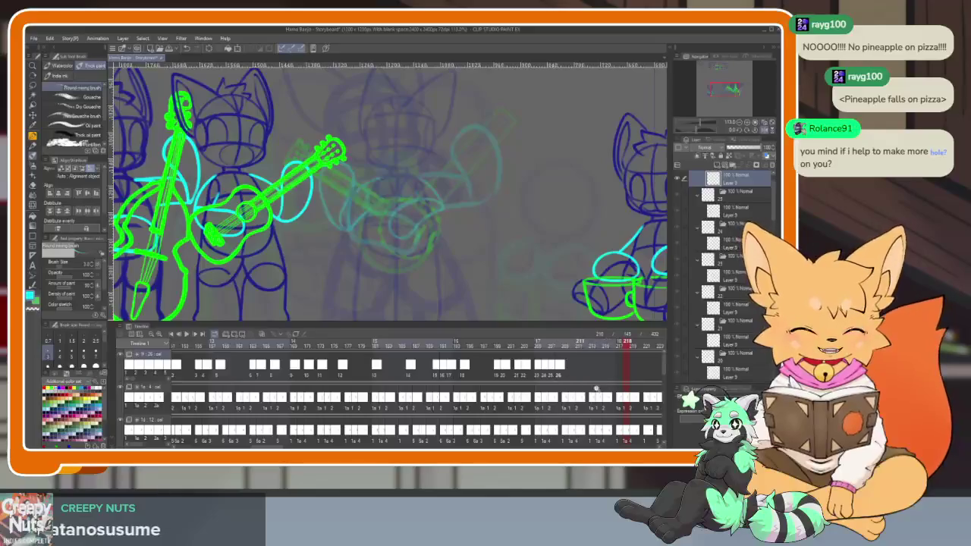
scroll(596, 389, down, 2)
scroll(516, 398, down, 1)
scroll(440, 407, down, 2)
scroll(362, 416, down, 2)
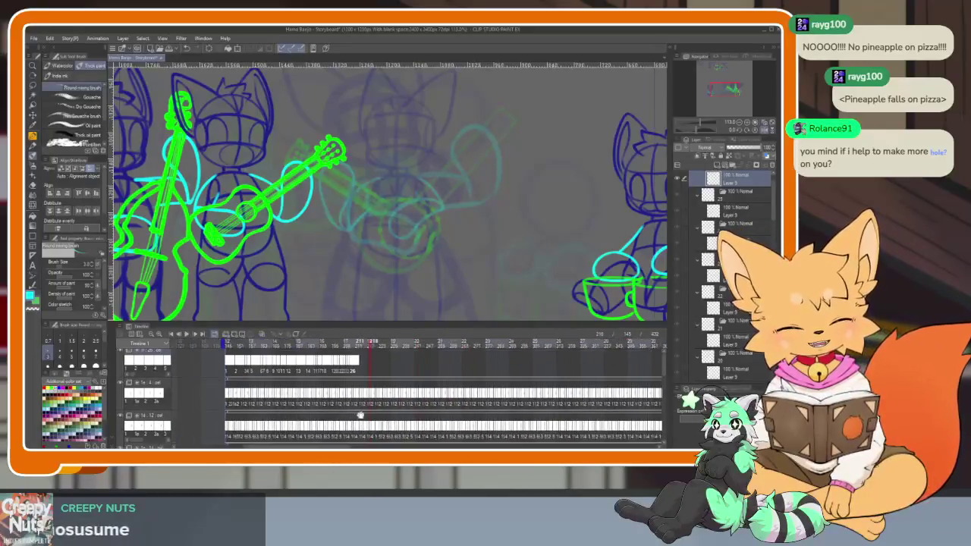
scroll(379, 418, up, 2)
scroll(463, 423, up, 1)
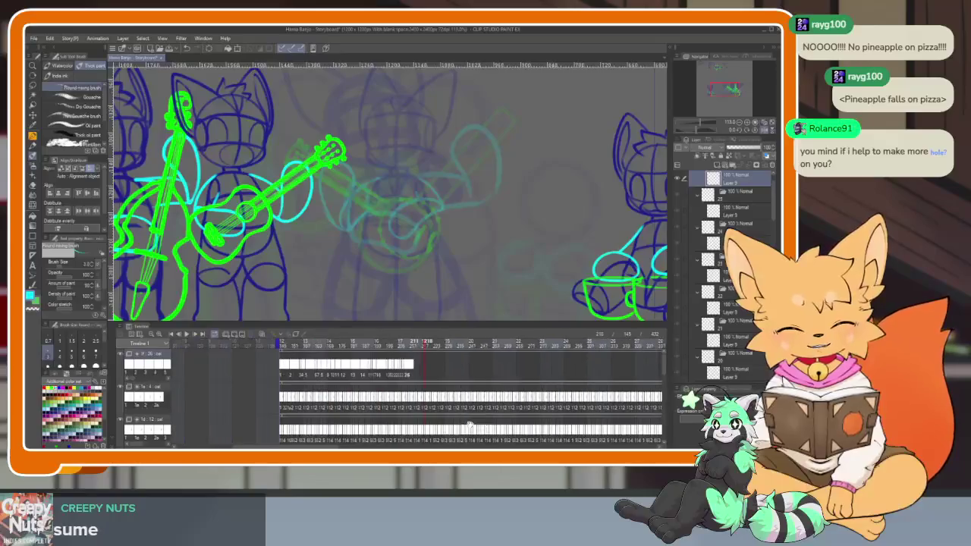
click(282, 341)
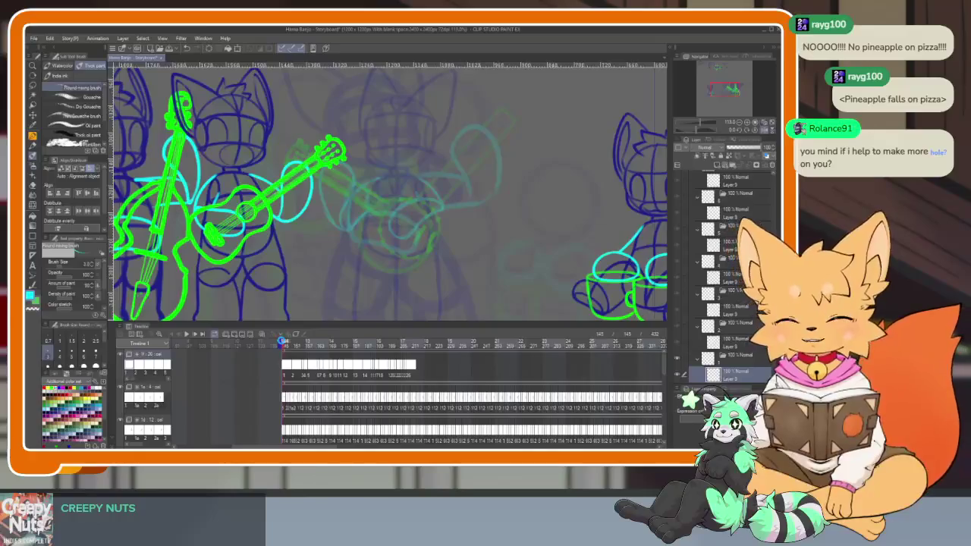
key(space)
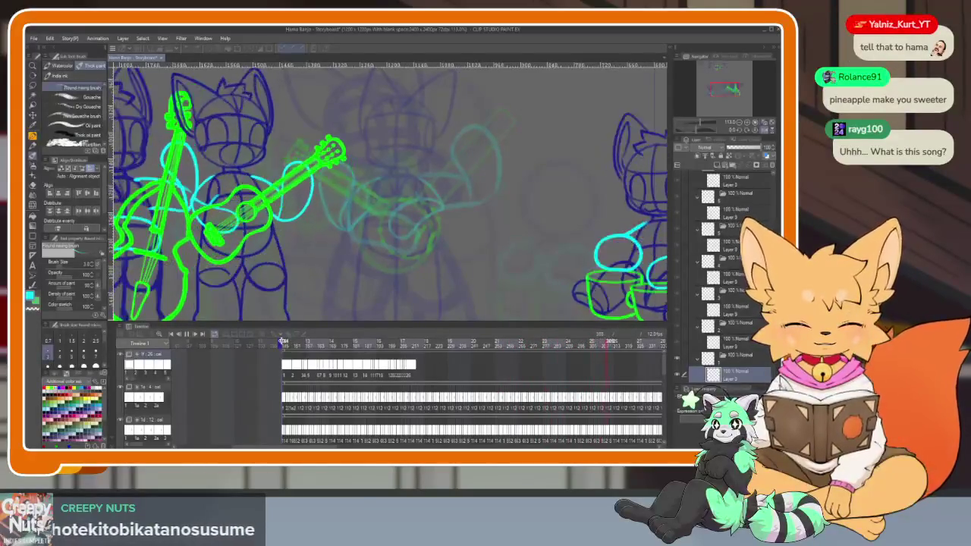
key(space)
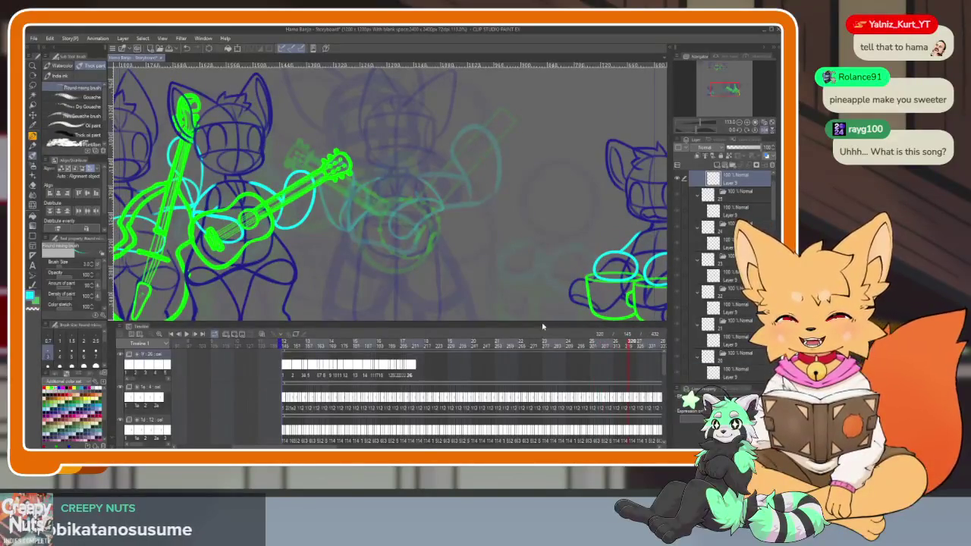
scroll(493, 380, right, 3)
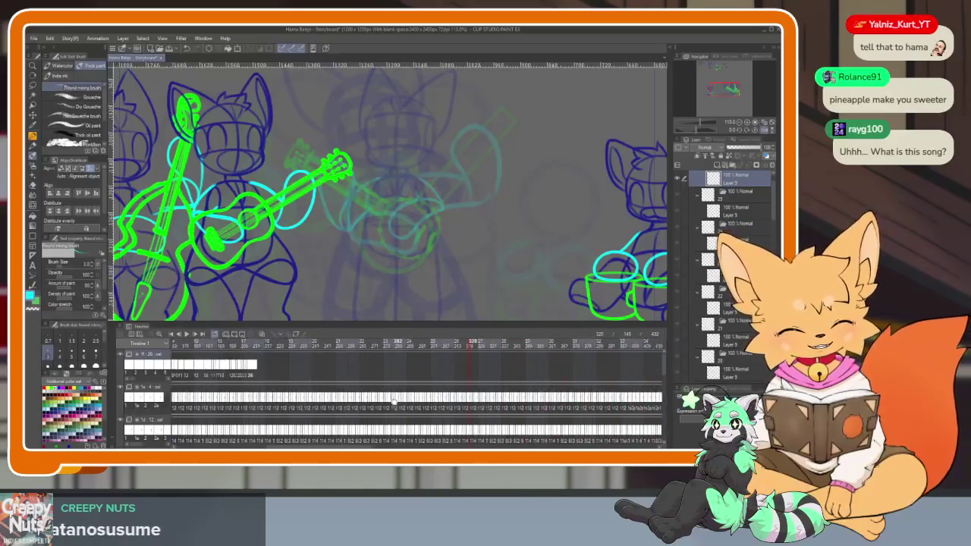
scroll(395, 402, right, 3)
scroll(304, 425, right, 3)
drag(289, 428, 320, 429)
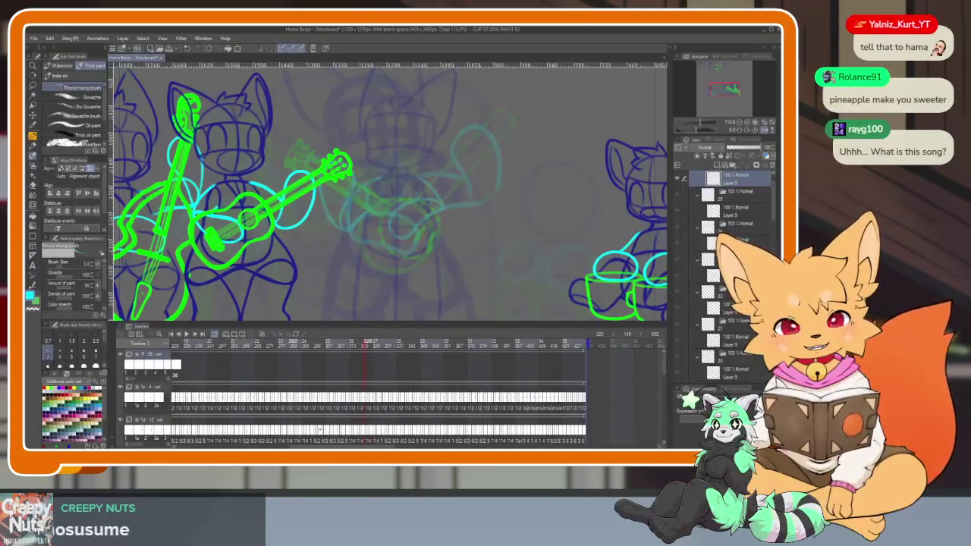
click(423, 355)
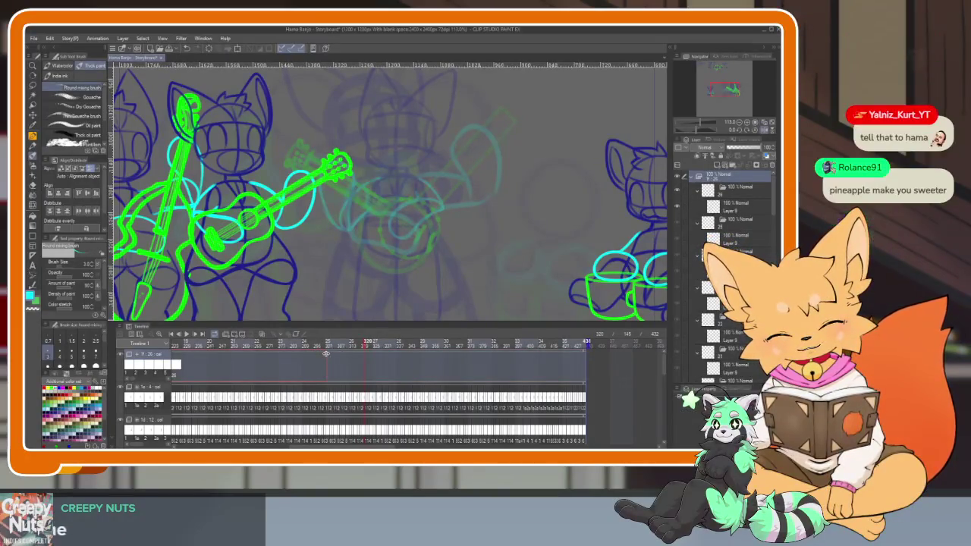
click(346, 373)
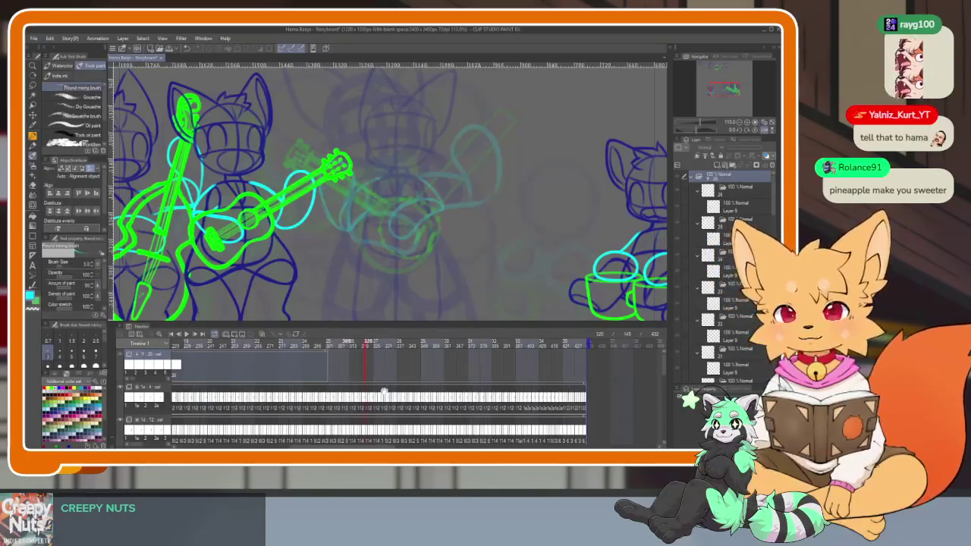
scroll(402, 374, up, 5)
drag(239, 343, 240, 344)
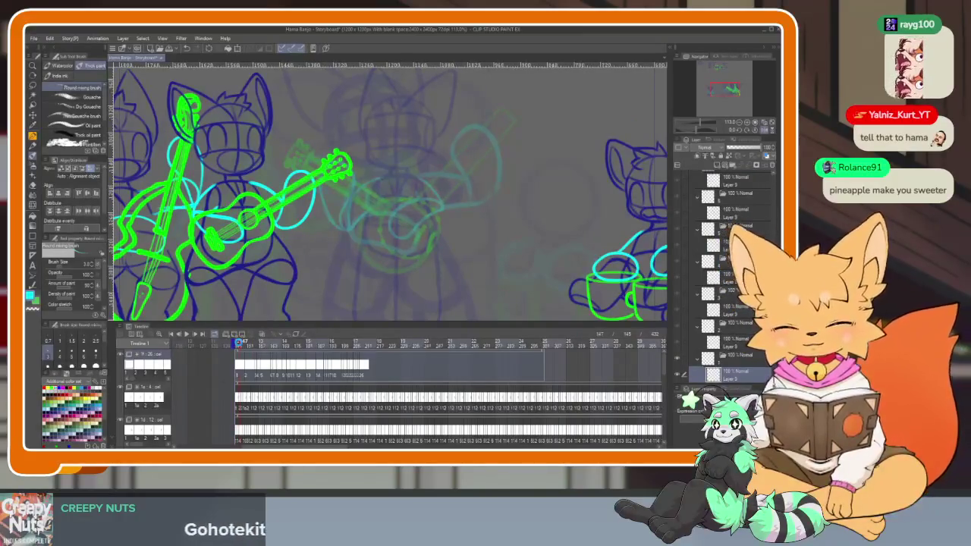
key(space)
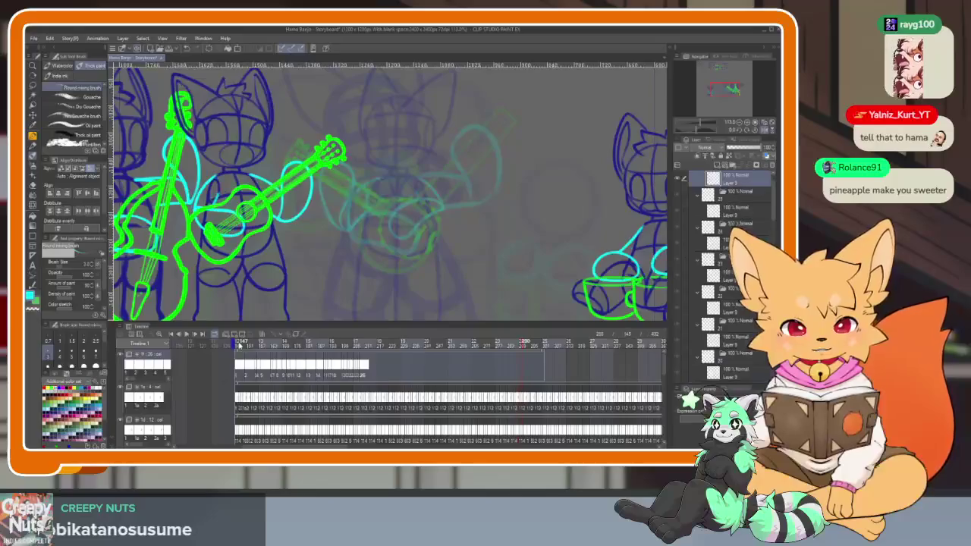
scroll(543, 369, up, 3)
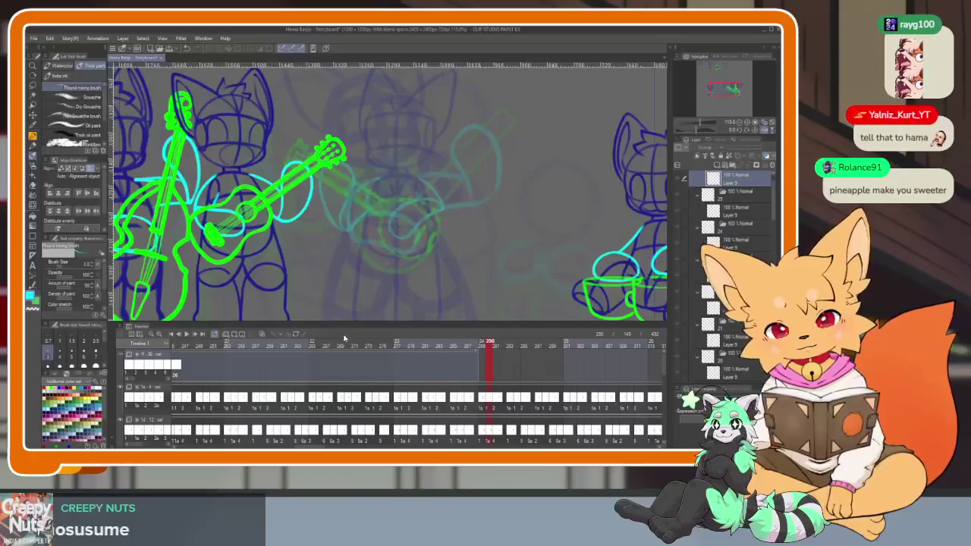
click(388, 346)
drag(388, 347, 385, 348)
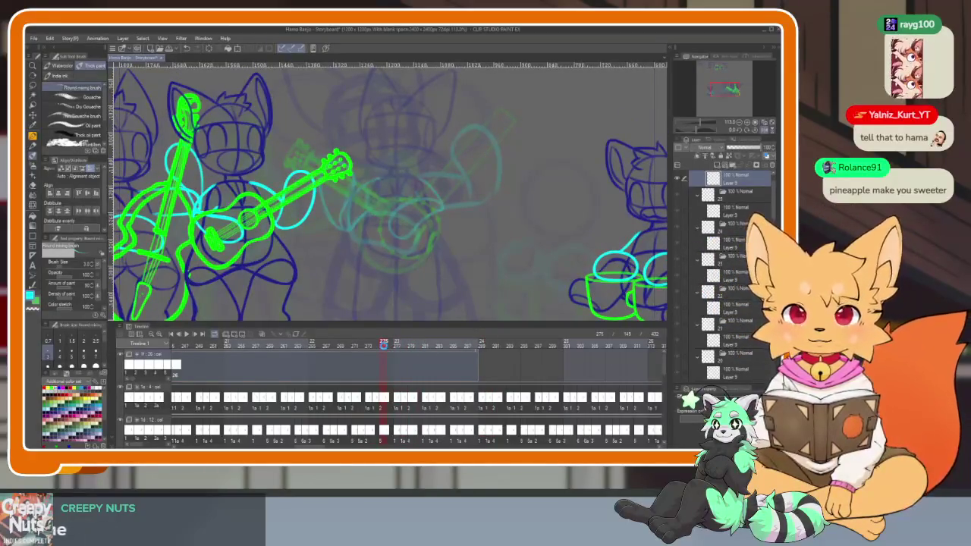
key(space)
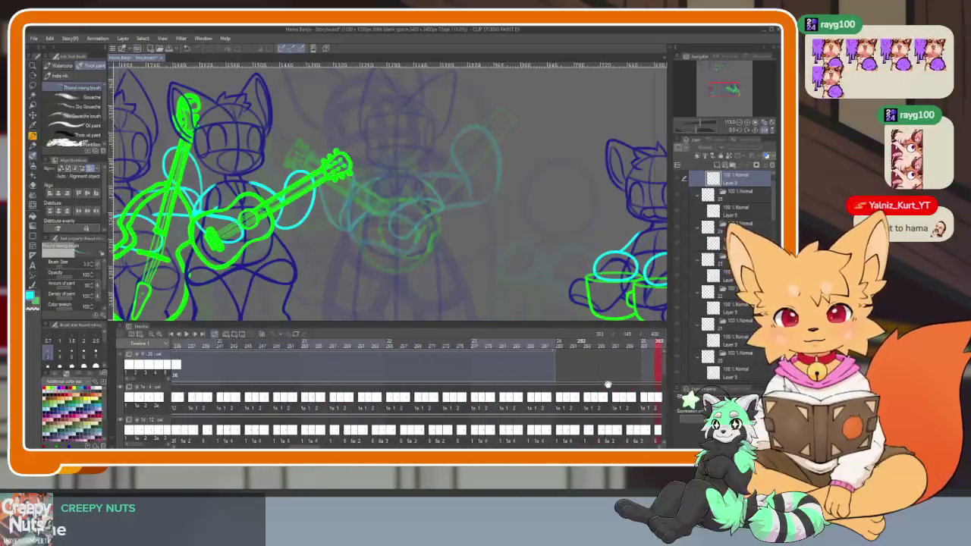
scroll(531, 375, down, 3)
scroll(531, 379, right, 5)
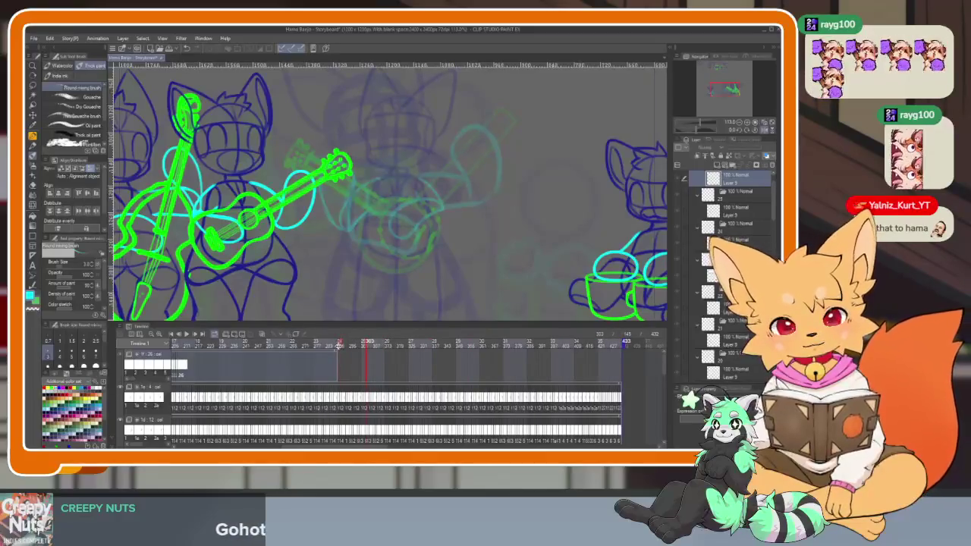
click(341, 343)
Step: Step back a few frames, zoom the canvas, and hide then restore the palettes
scroll(296, 384, left, 5)
click(260, 347)
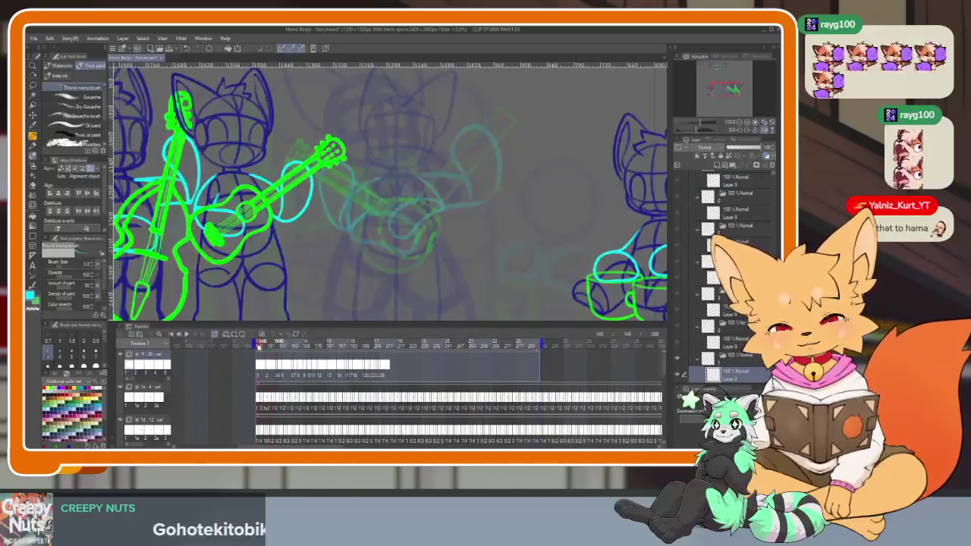
click(261, 346)
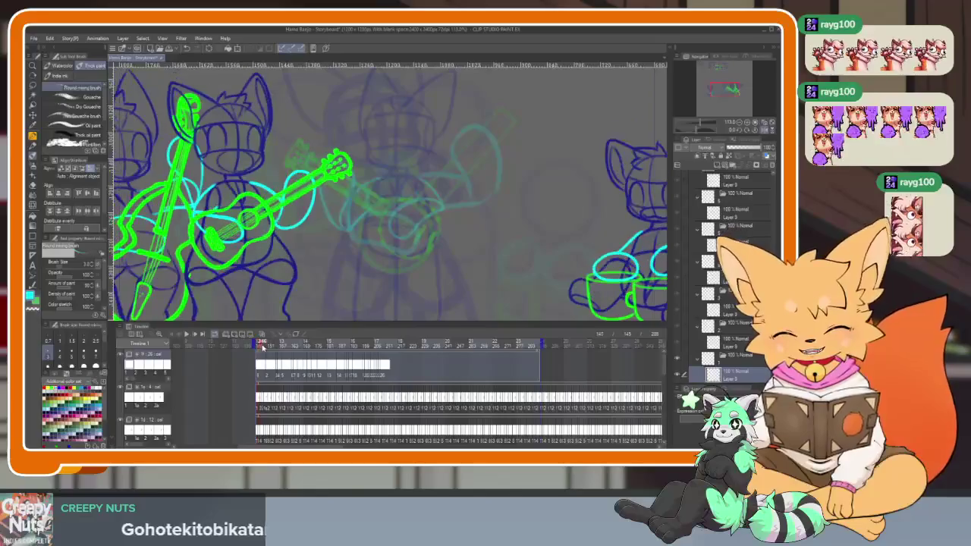
click(259, 346)
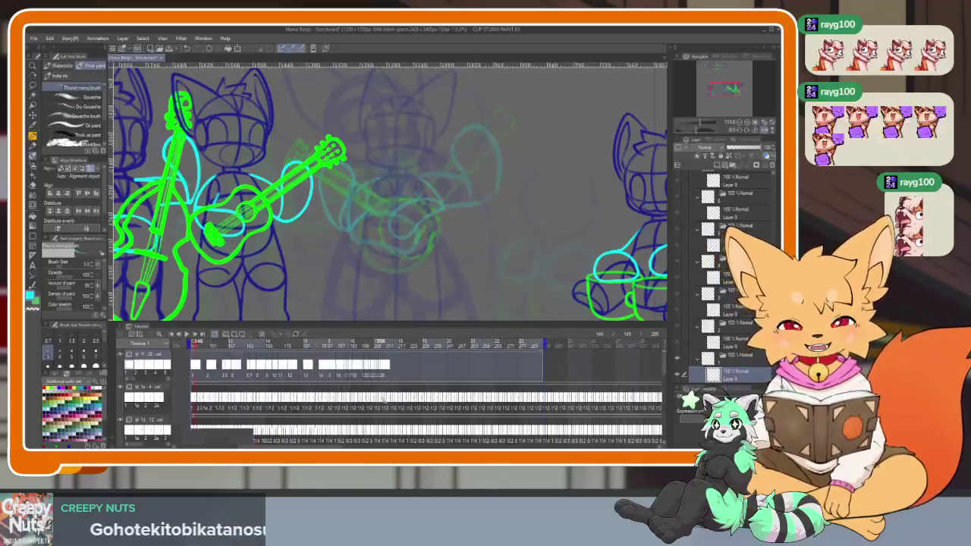
scroll(374, 388, up, 2)
scroll(373, 388, up, 2)
scroll(373, 389, up, 2)
scroll(457, 387, up, 2)
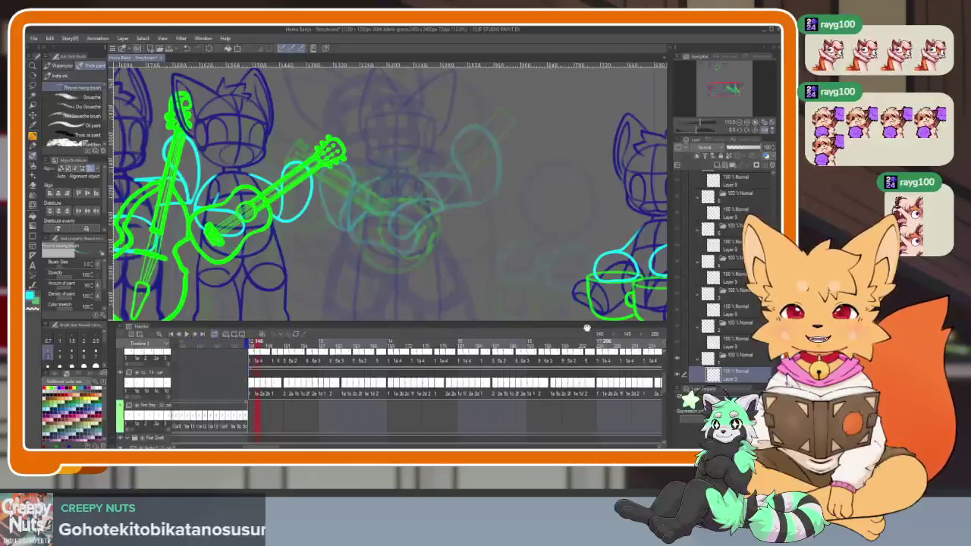
scroll(457, 387, up, 2)
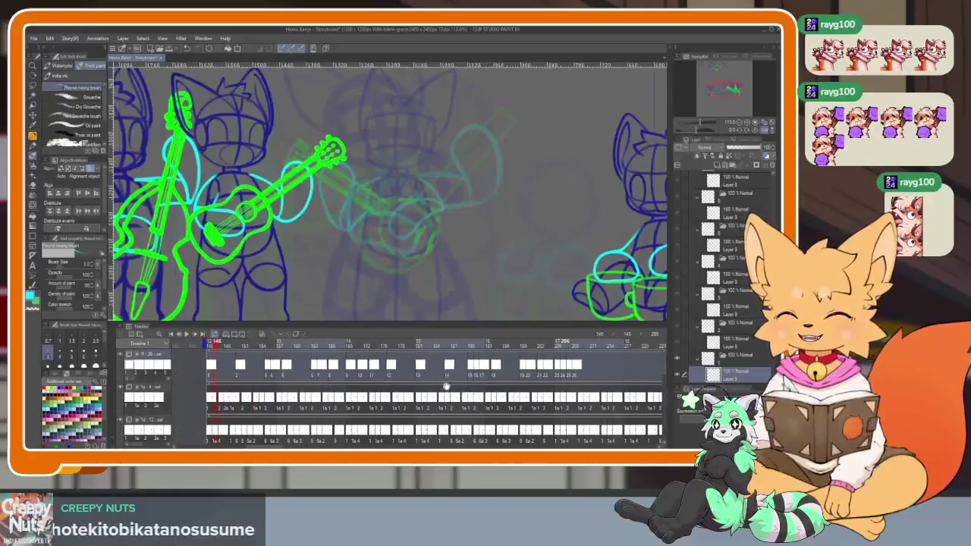
scroll(360, 385, up, 2)
key(Tab)
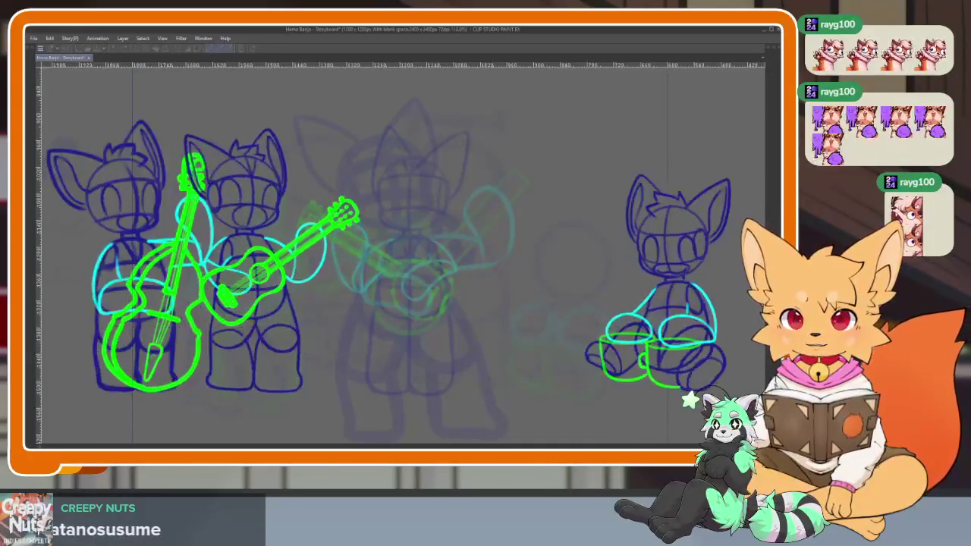
key(Tab)
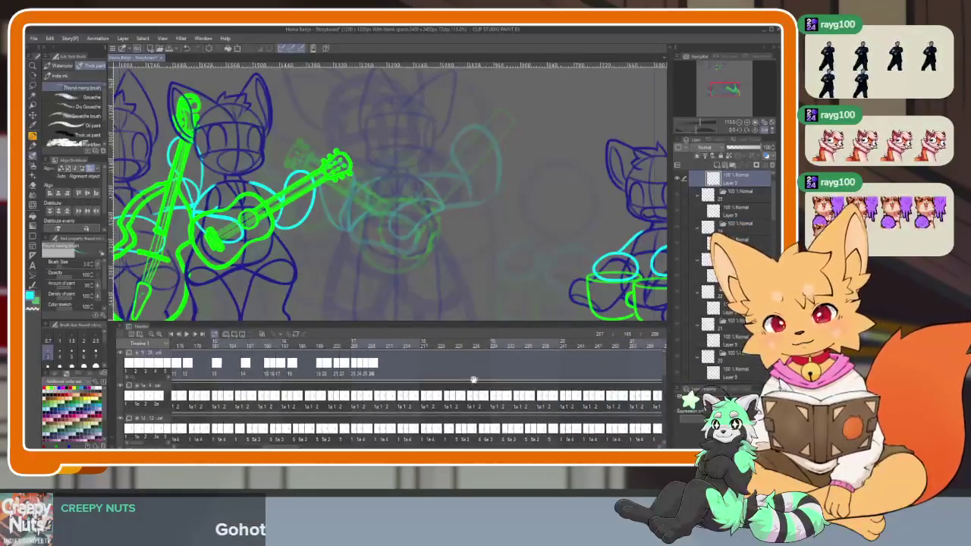
Step: Move to frame 218 and select every cel on the top arrow track
drag(438, 345, 481, 345)
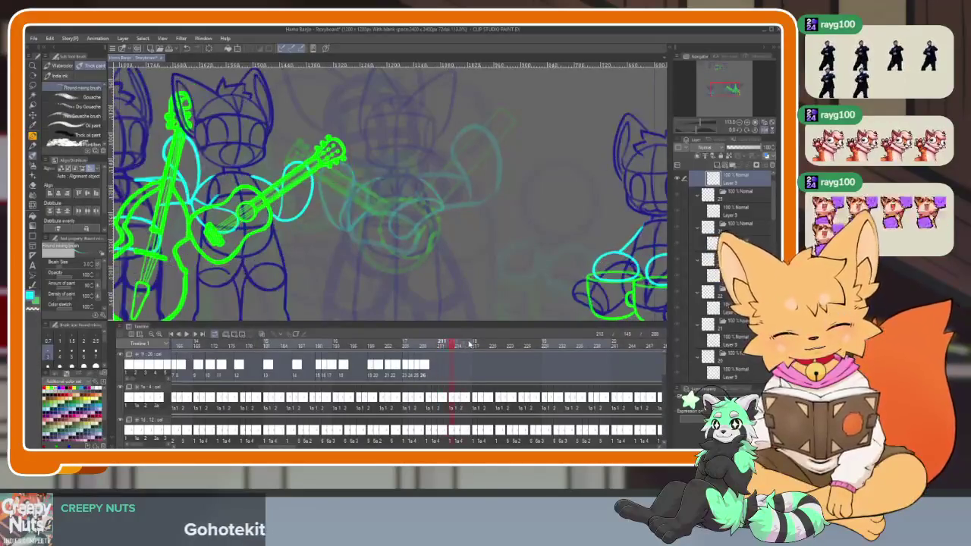
scroll(486, 375, down, 2)
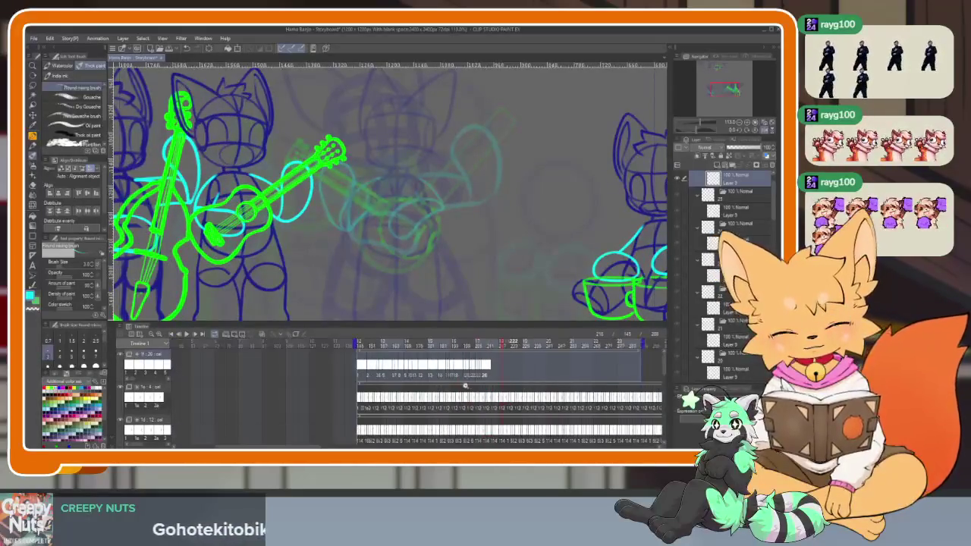
scroll(482, 387, up, 2)
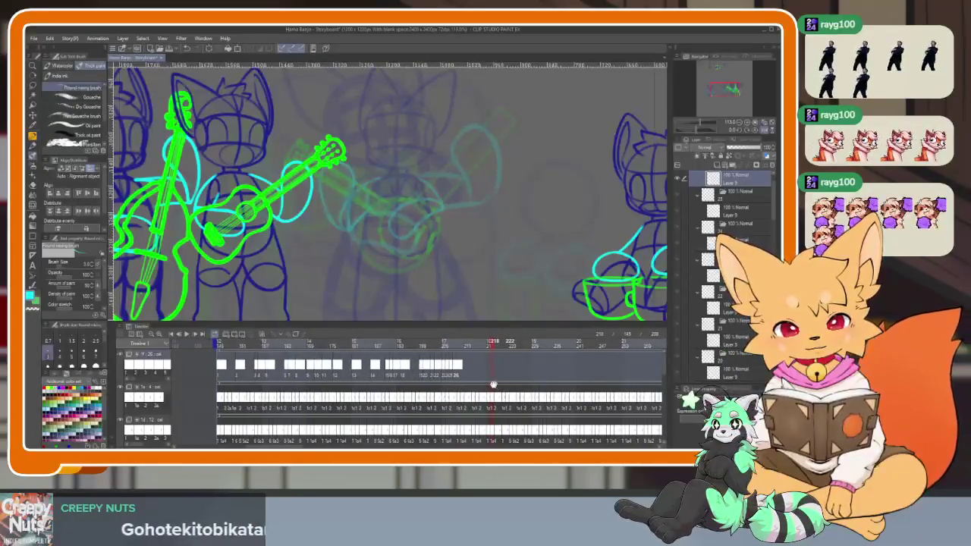
click(221, 365)
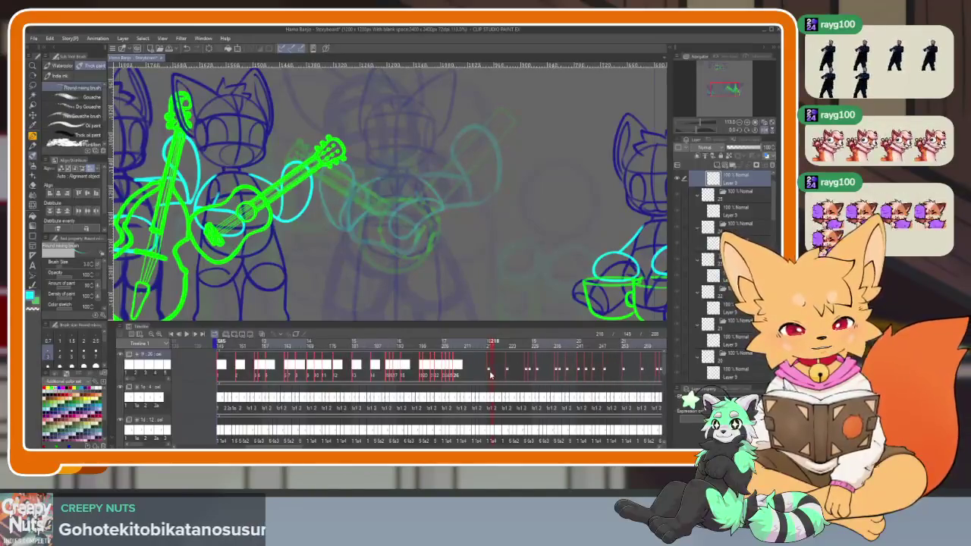
Step: Paste the copied cels further along the track and play the animation to check them
key(ctrl+v)
key(Return)
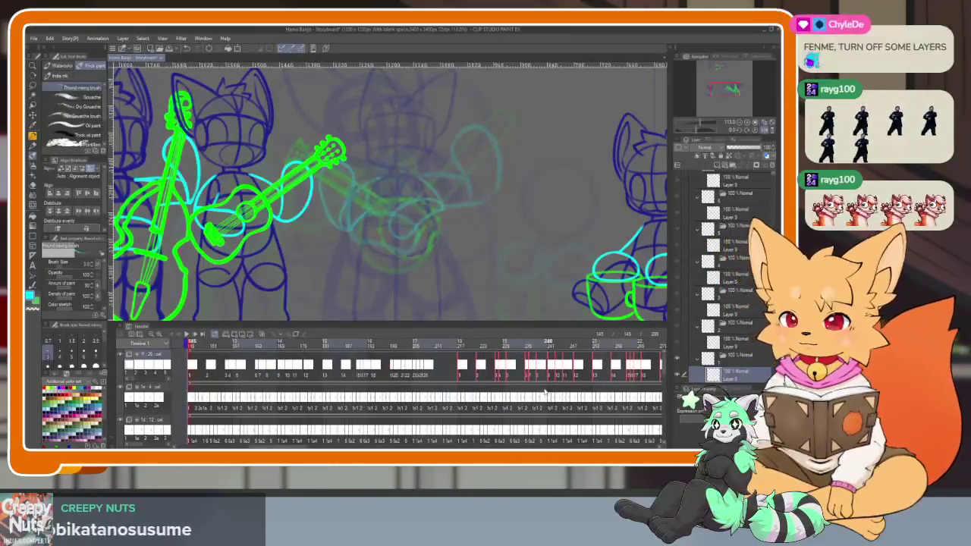
key(Return)
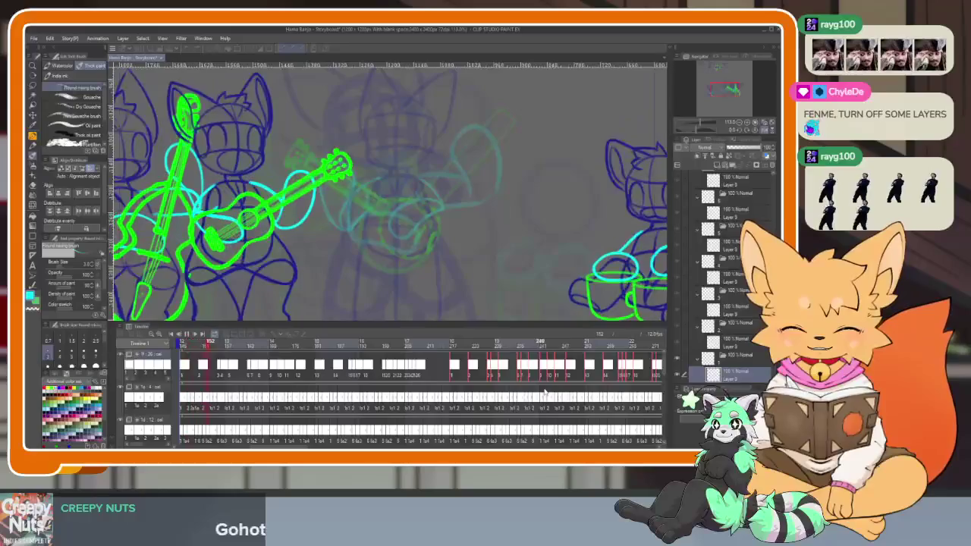
click(218, 349)
Step: Return to frame 145, toggle the bass and guitar cat tracks, and collapse the layer folders
click(185, 346)
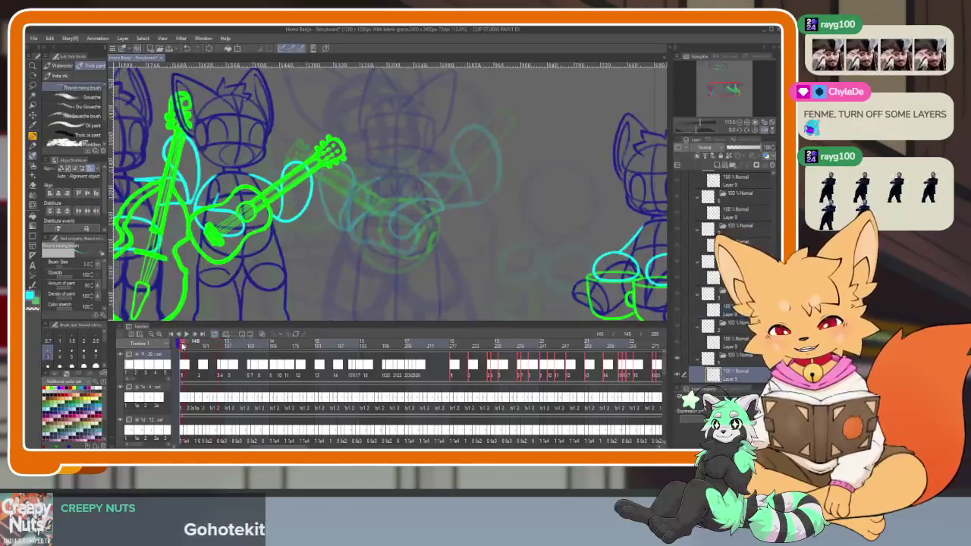
click(121, 389)
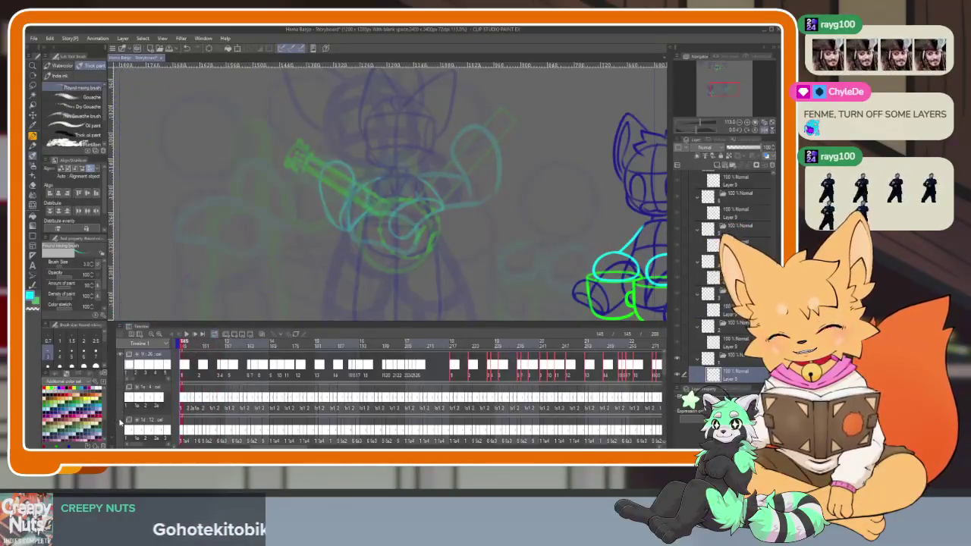
click(120, 388)
click(121, 419)
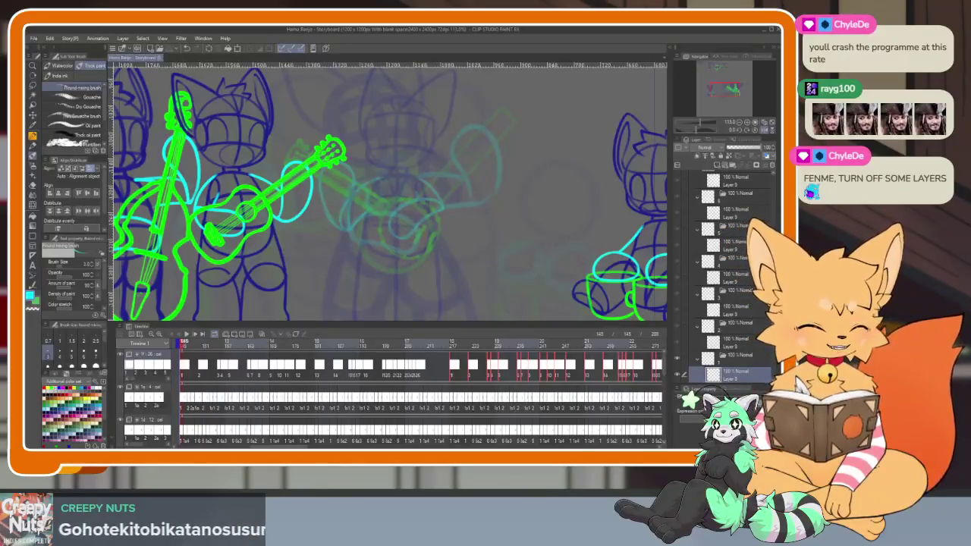
scroll(737, 277, up, 3)
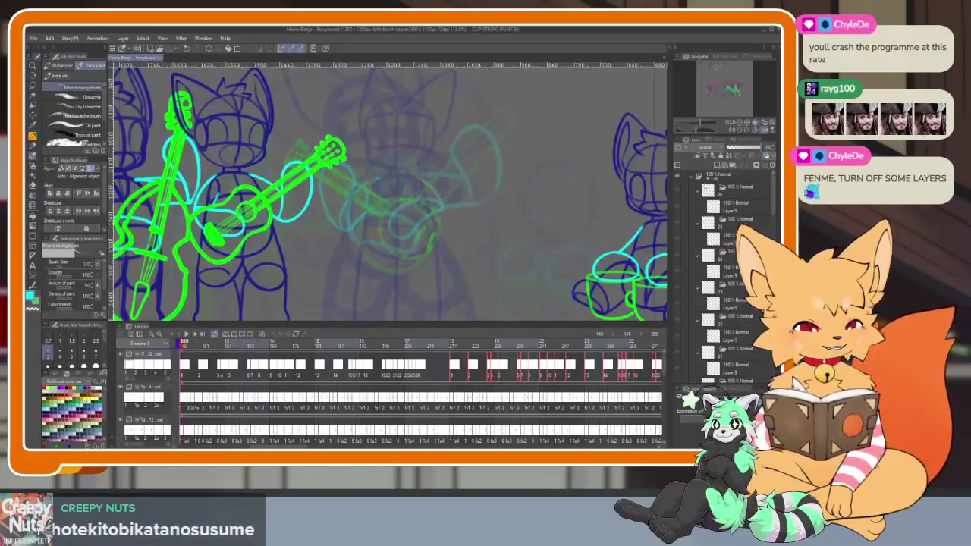
click(697, 201)
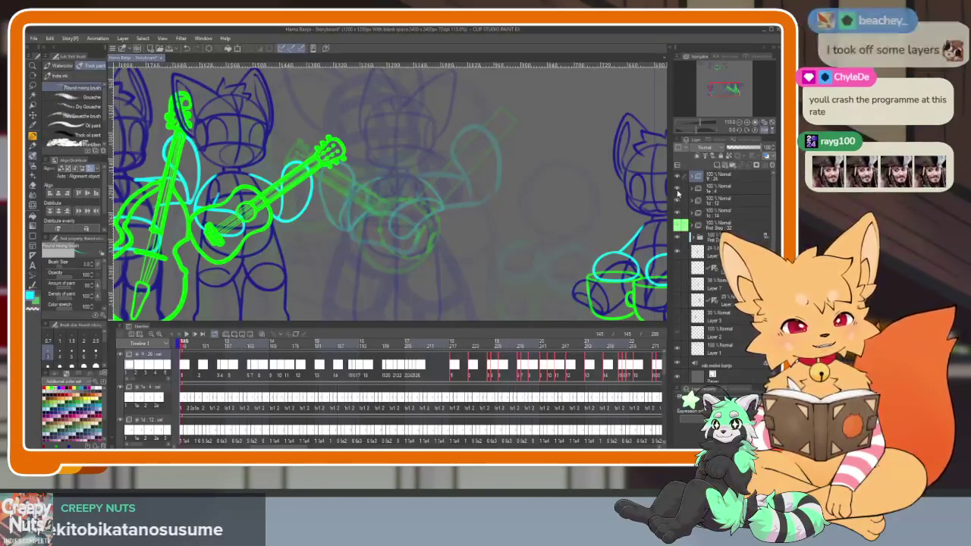
Step: Hide the side-character folders, review playback, and zoom in on the banjo cat
drag(678, 187, 678, 212)
click(184, 347)
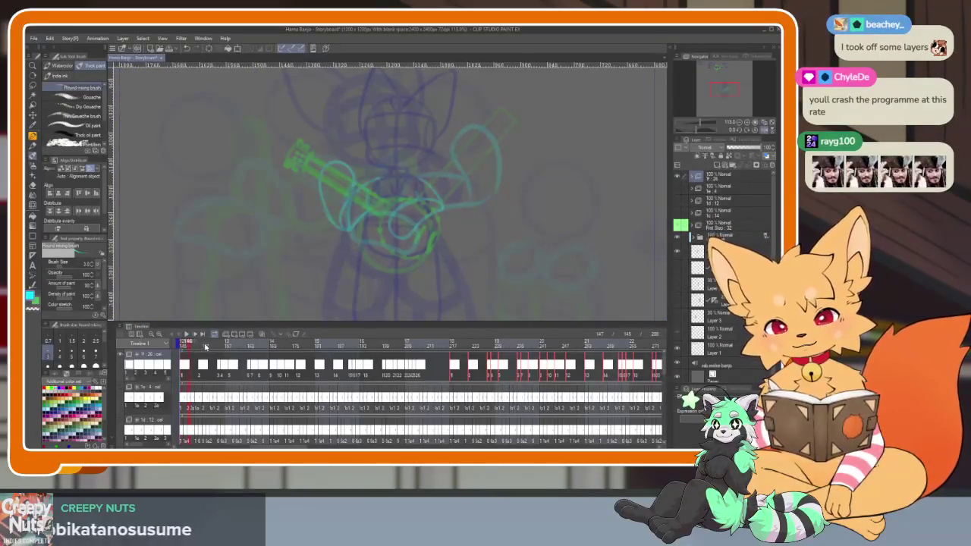
key(Tab)
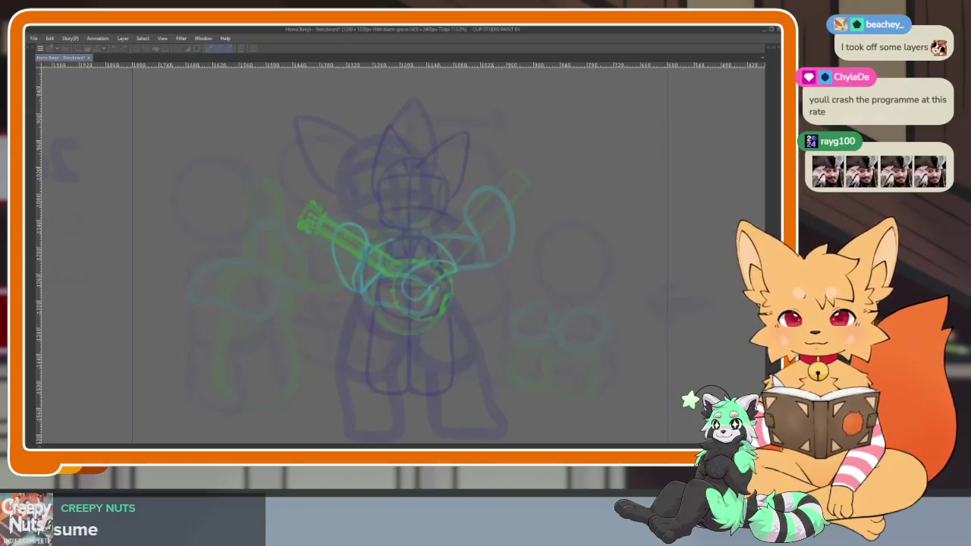
key(Tab)
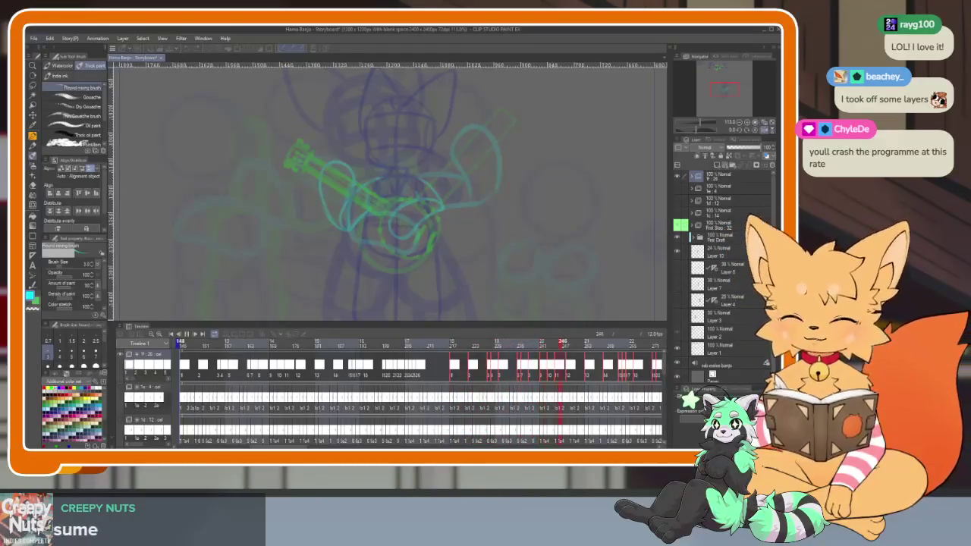
key(space)
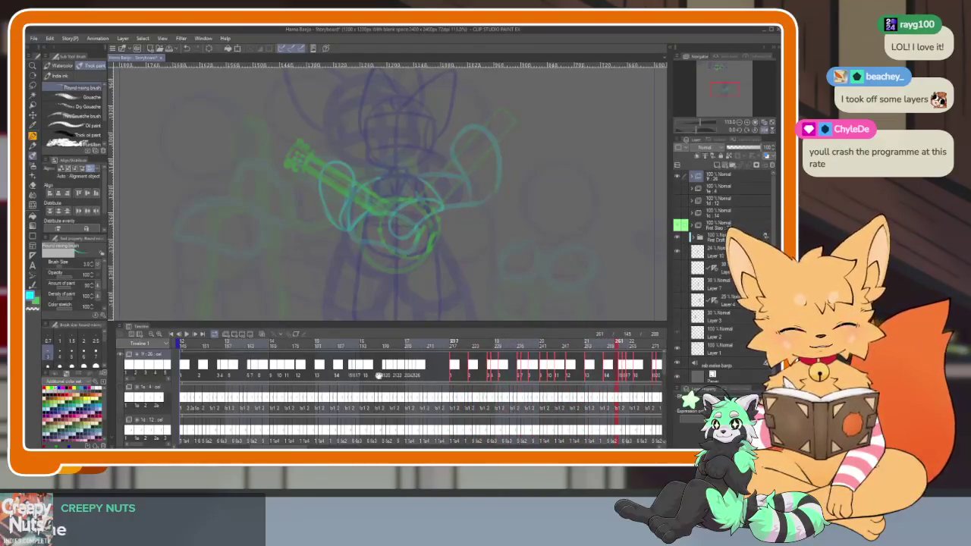
scroll(364, 360, up, 3)
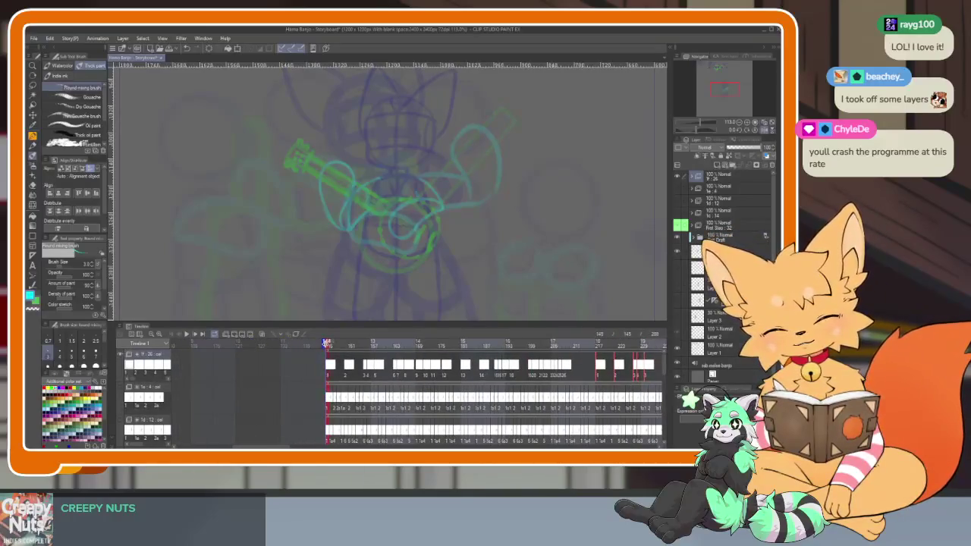
scroll(390, 269, up, 8)
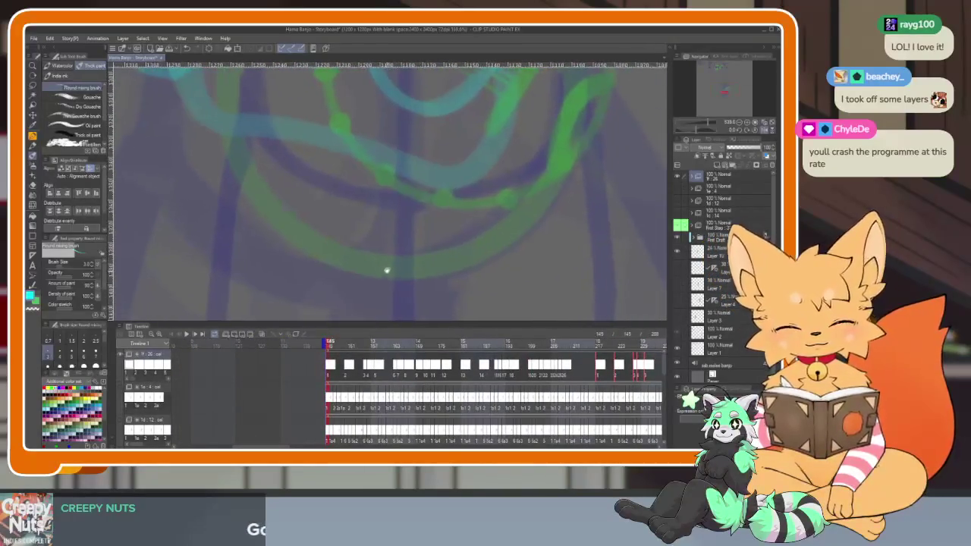
scroll(385, 268, down, 4)
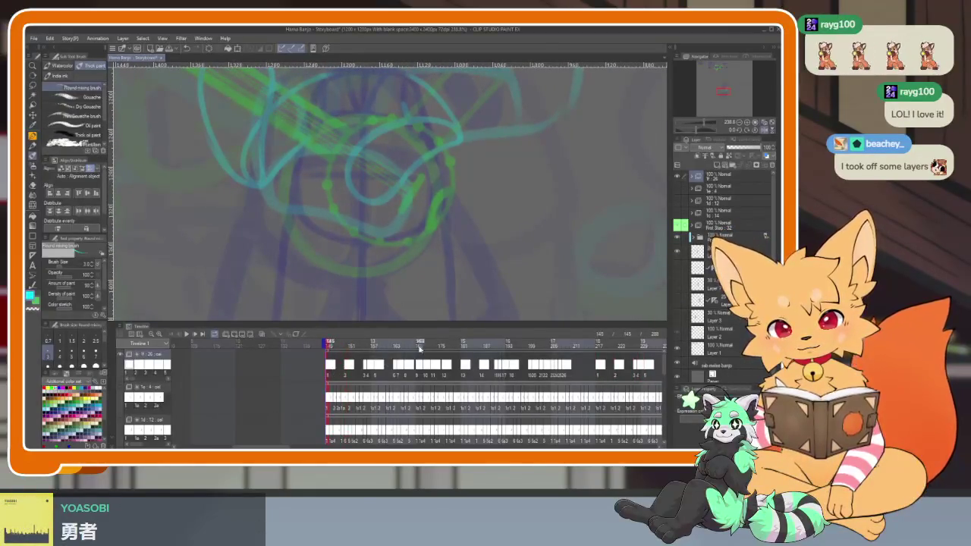
Step: Toggle the palettes and zoom to frame the area right of the banjo cat
key(Tab)
scroll(487, 309, down, 3)
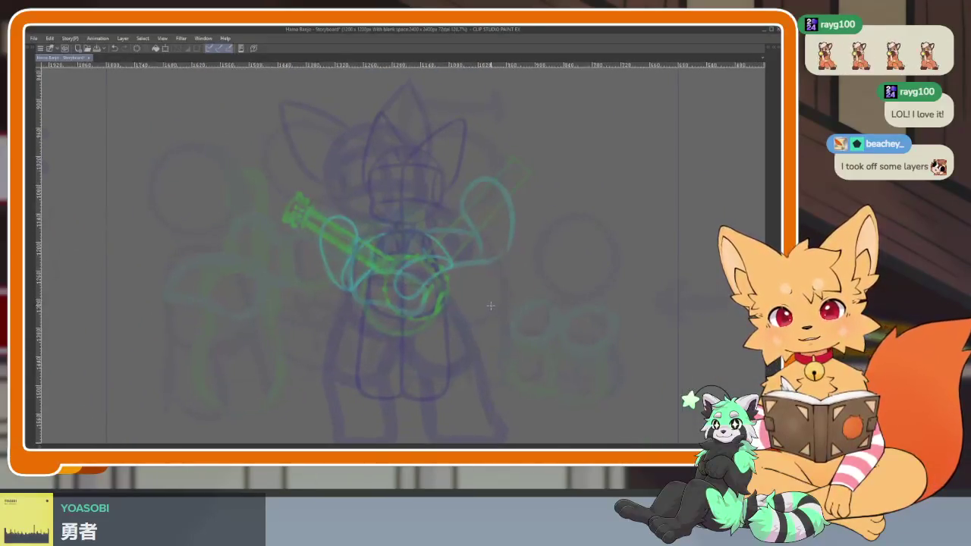
key(Tab)
scroll(346, 376, up, 2)
scroll(380, 370, up, 2)
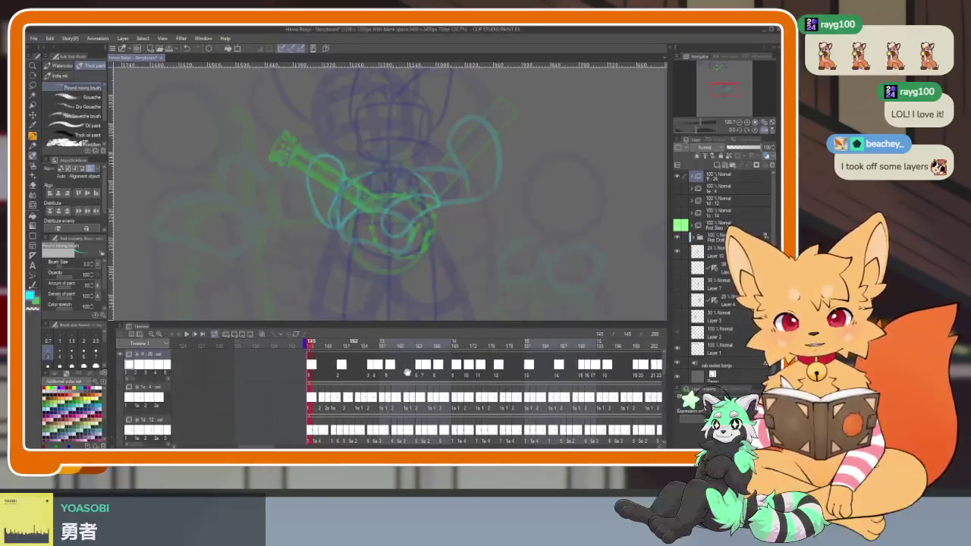
key(Tab)
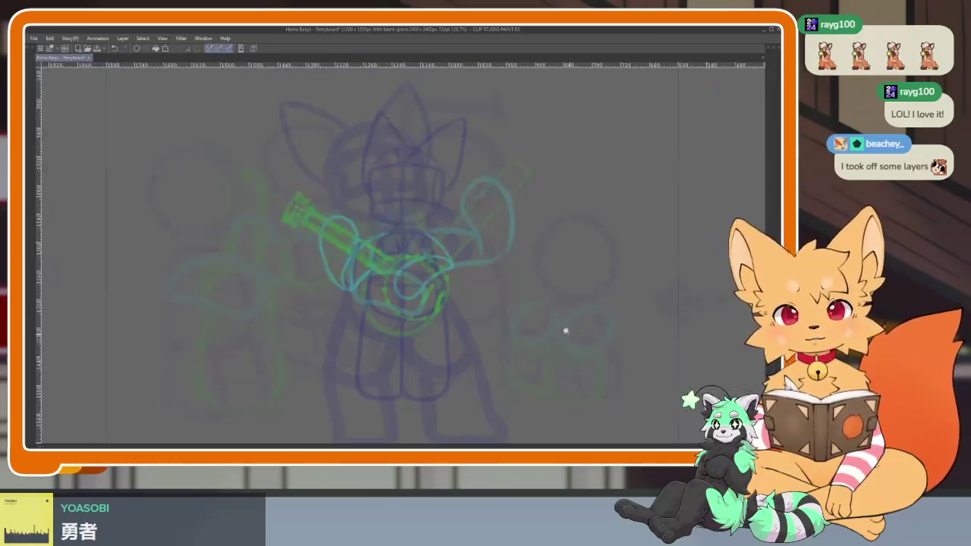
scroll(567, 333, down, 3)
scroll(532, 333, up, 1)
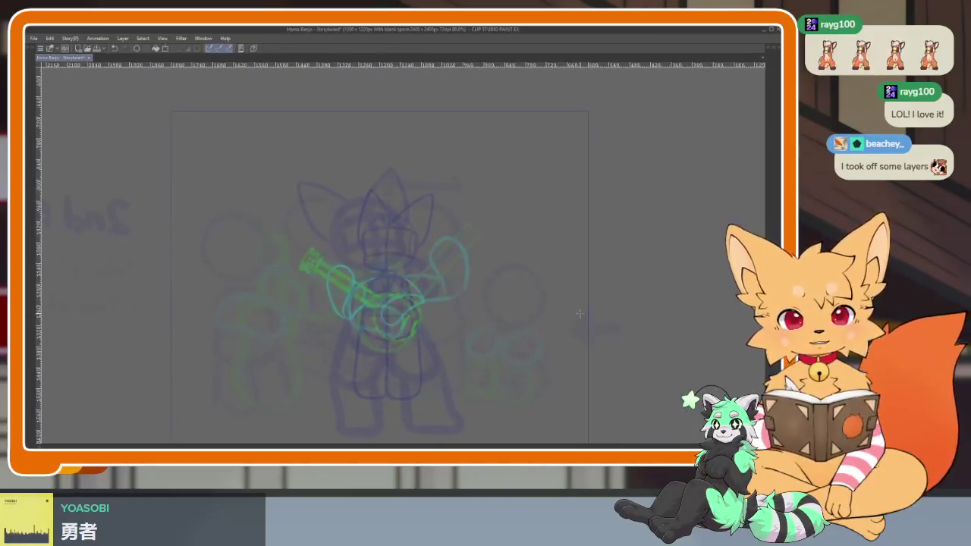
scroll(427, 345, up, 1)
scroll(438, 348, up, 1)
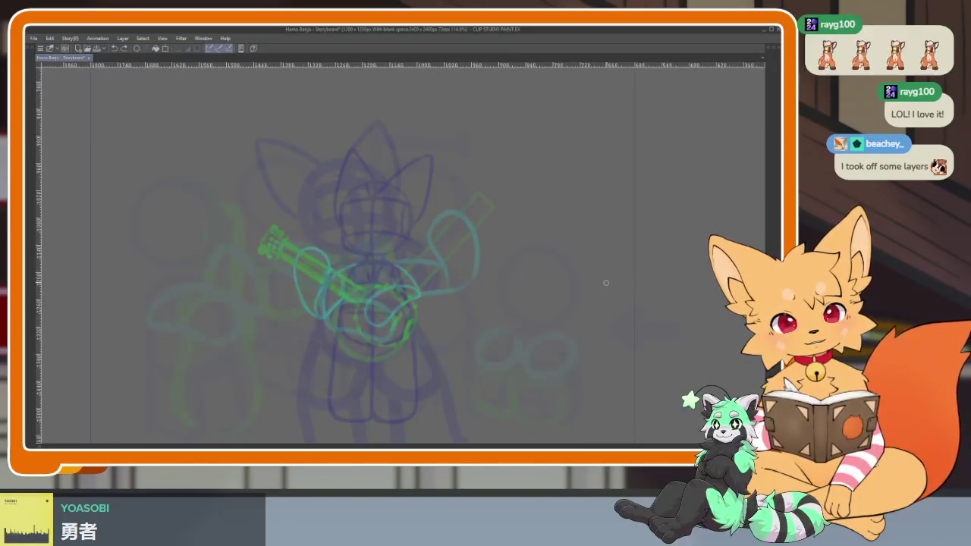
key(Tab)
key(Tab)
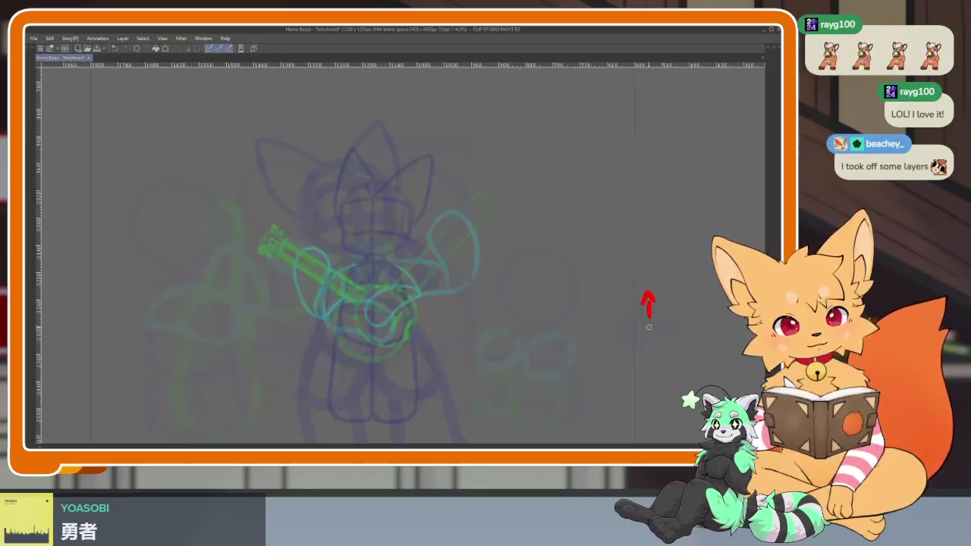
scroll(498, 362, up, 2)
scroll(501, 366, down, 2)
key(Tab)
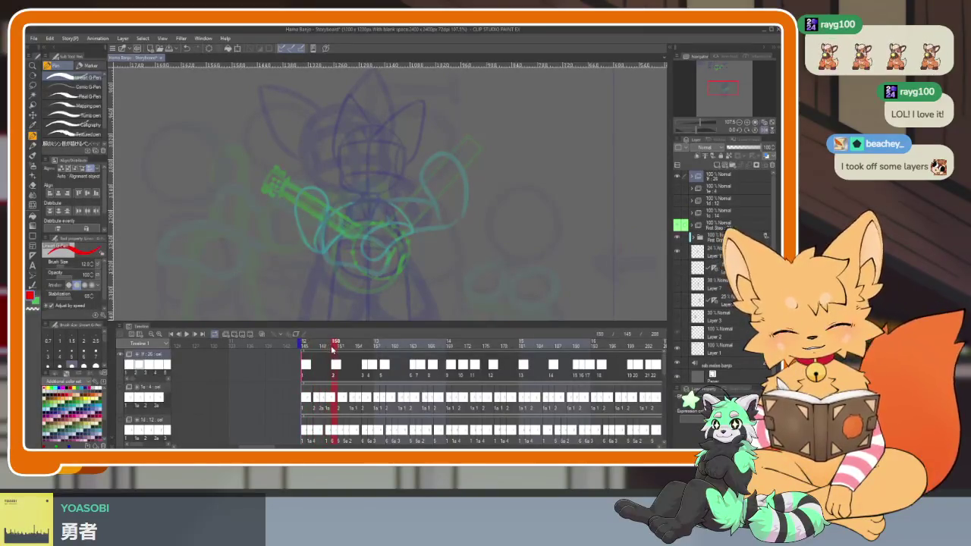
Step: Pan the canvas, scrub to frames 147–148, and add in-between arrow cel 28 after cel 1
key(Tab)
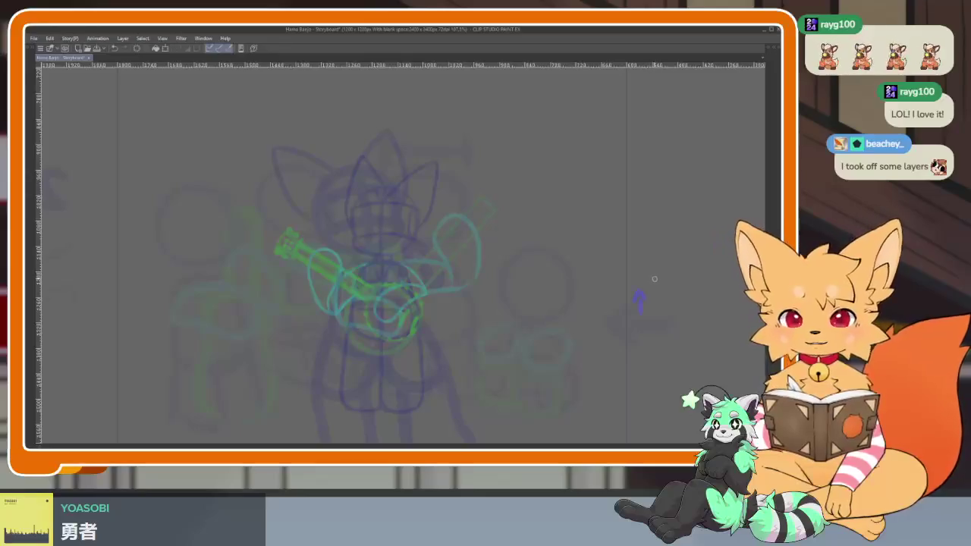
drag(654, 279, 637, 315)
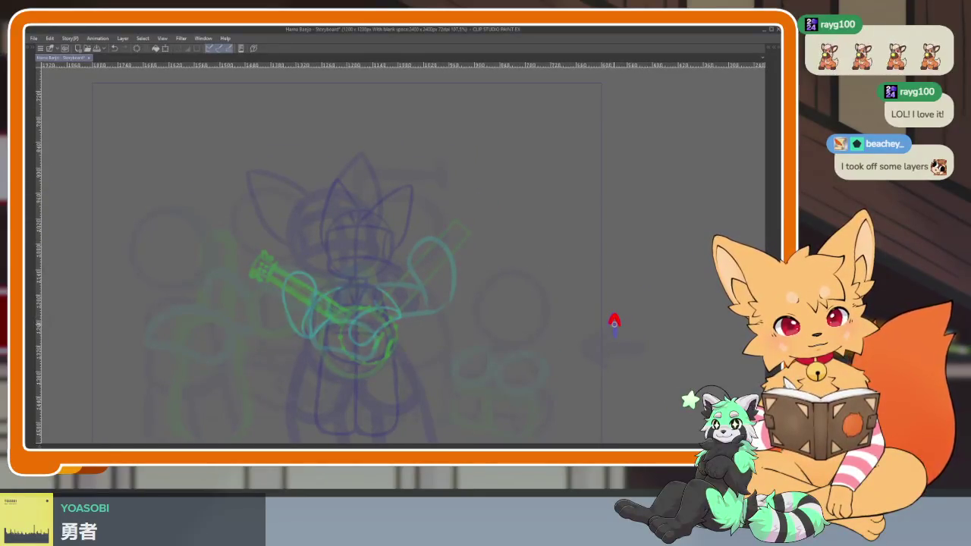
key(Tab)
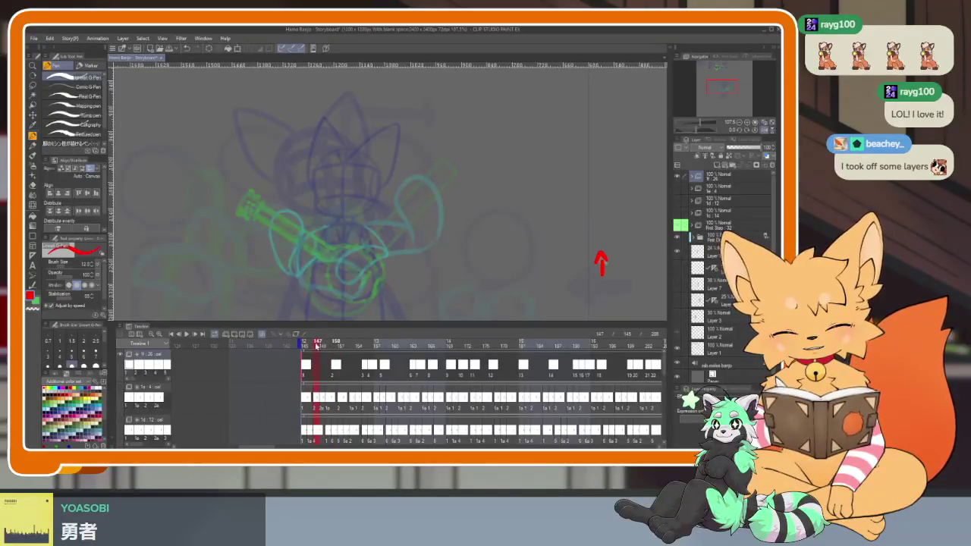
drag(317, 346, 323, 345)
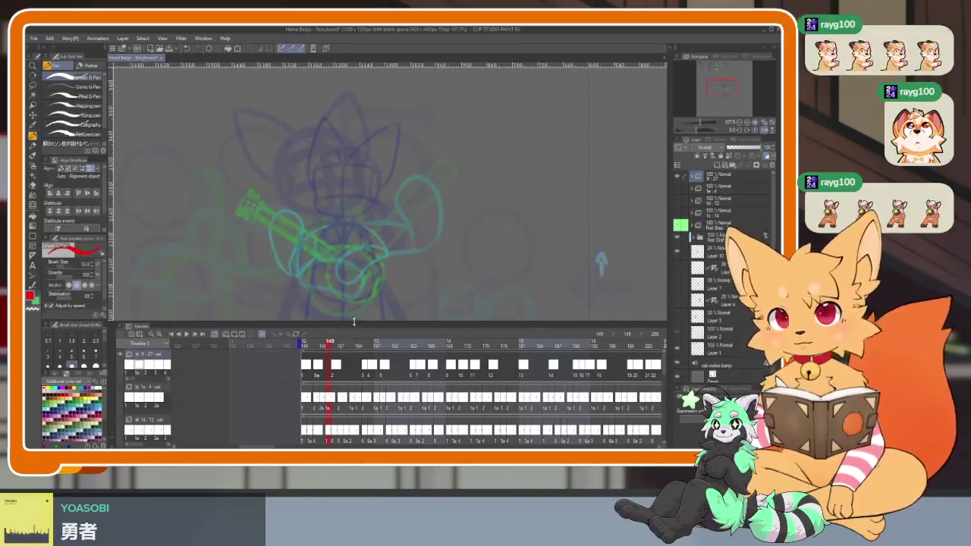
key(ctrl+shift+n)
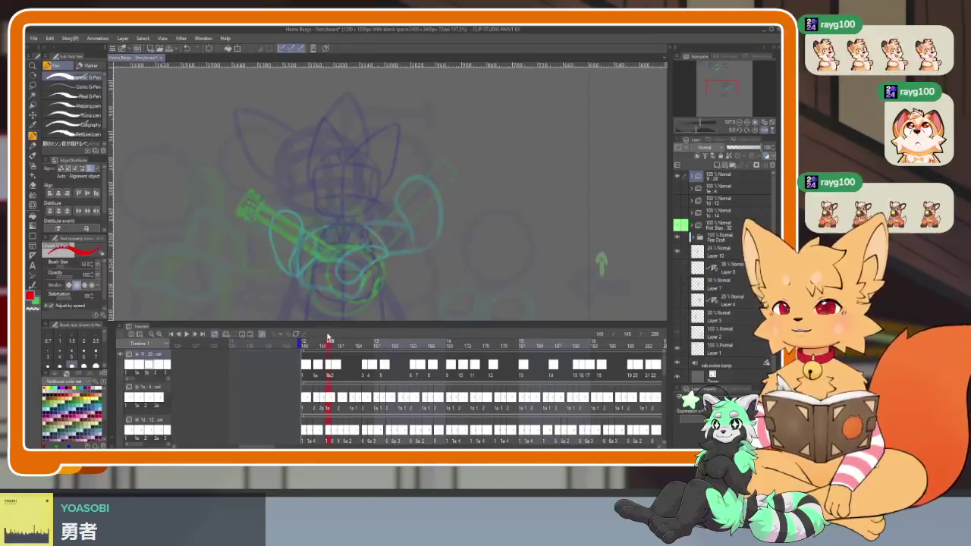
click(316, 345)
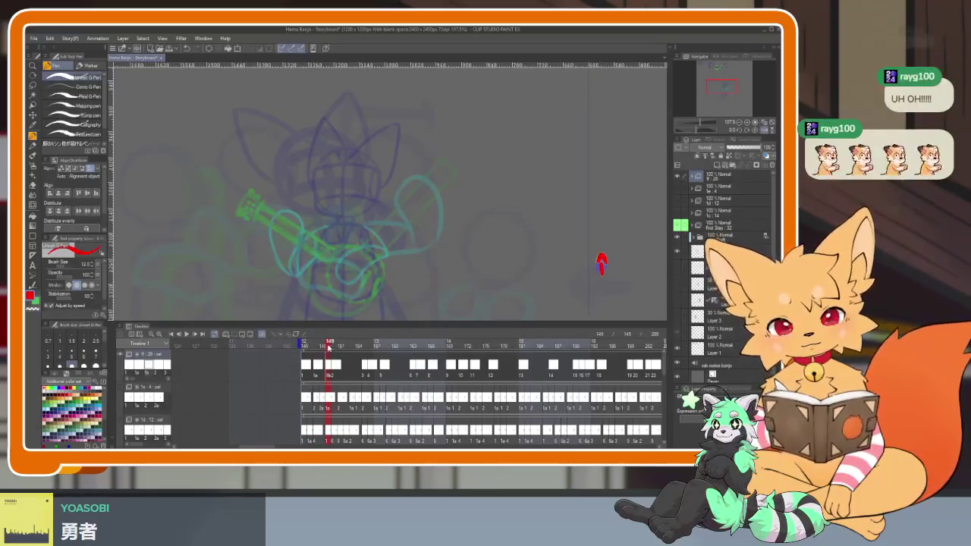
click(342, 343)
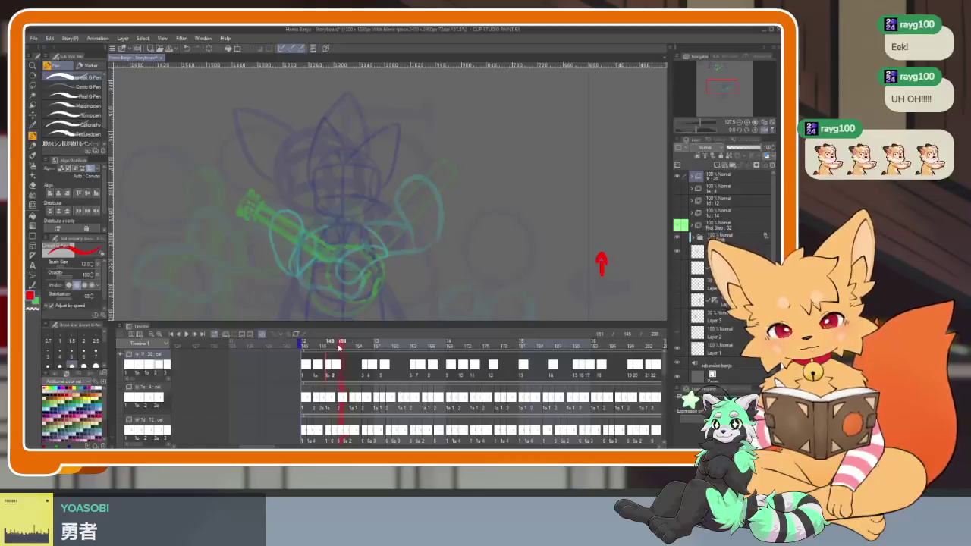
Step: Add new cel 2a and step back through frames 151–153 to check the arrow
drag(333, 346, 336, 346)
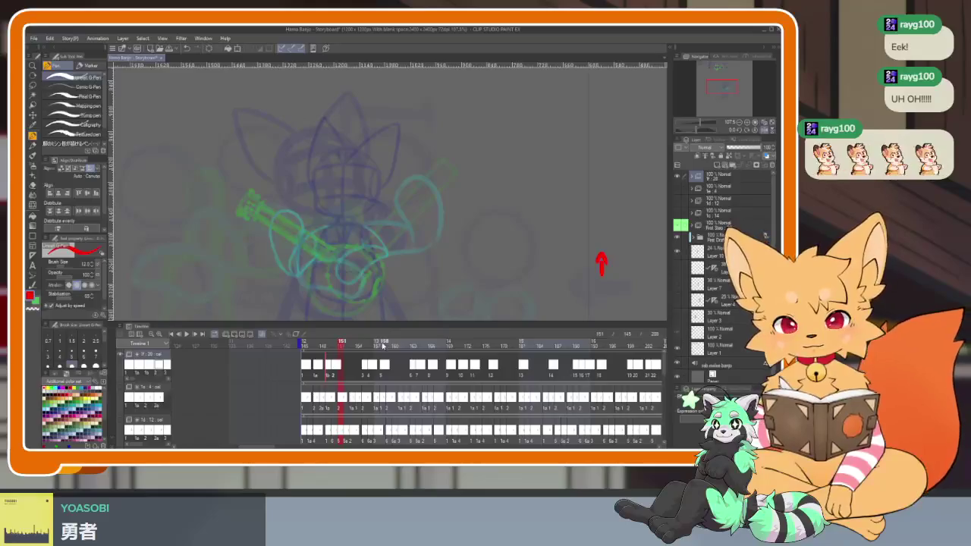
key(ctrl+shift+n)
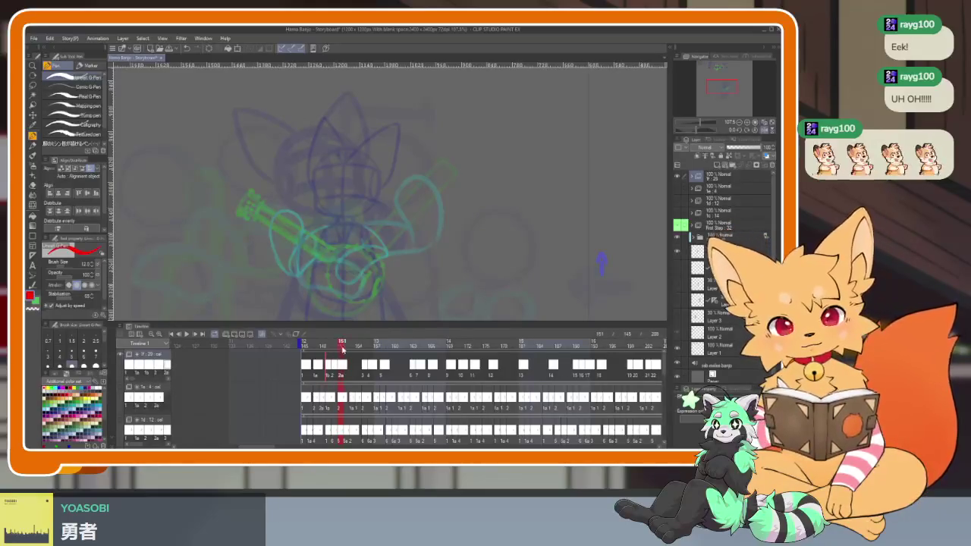
key(Left)
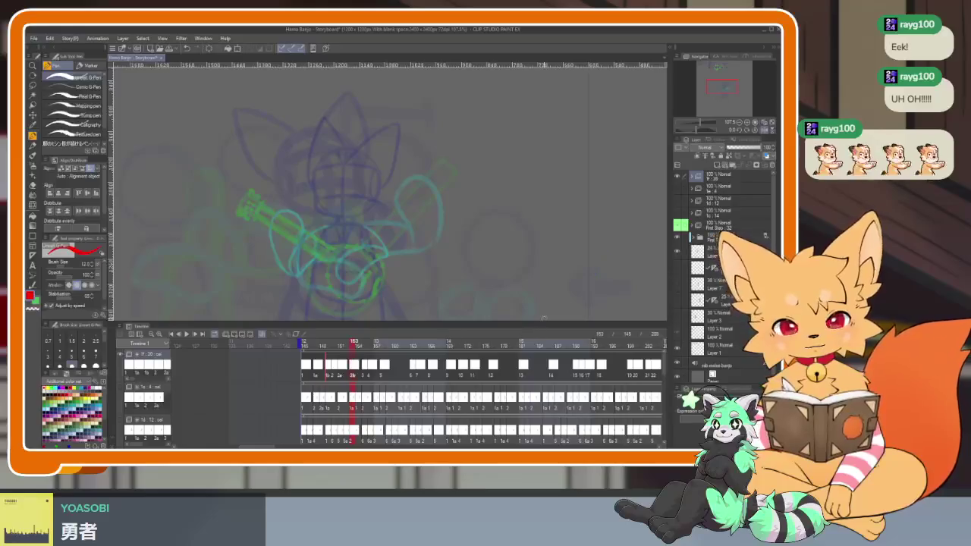
key(Left)
key(Left)
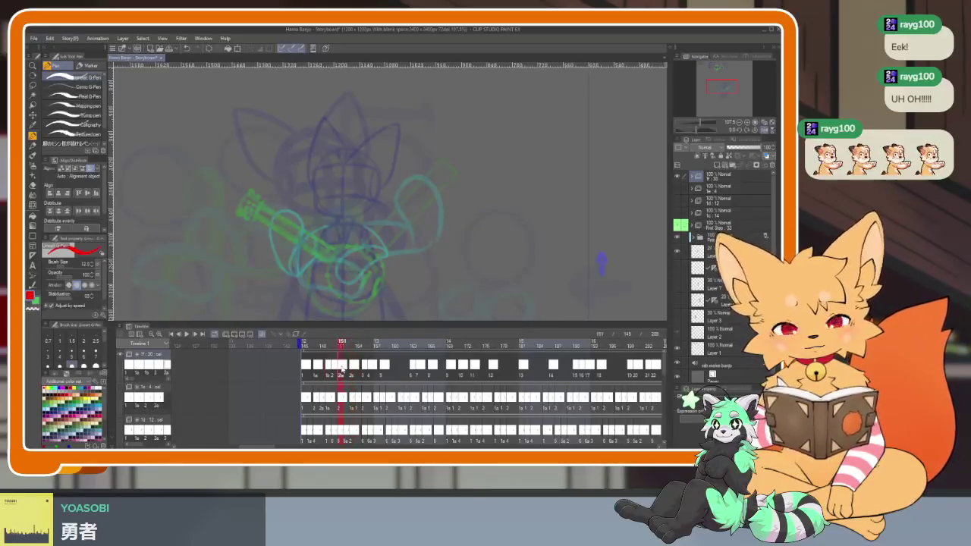
drag(601, 258, 602, 264)
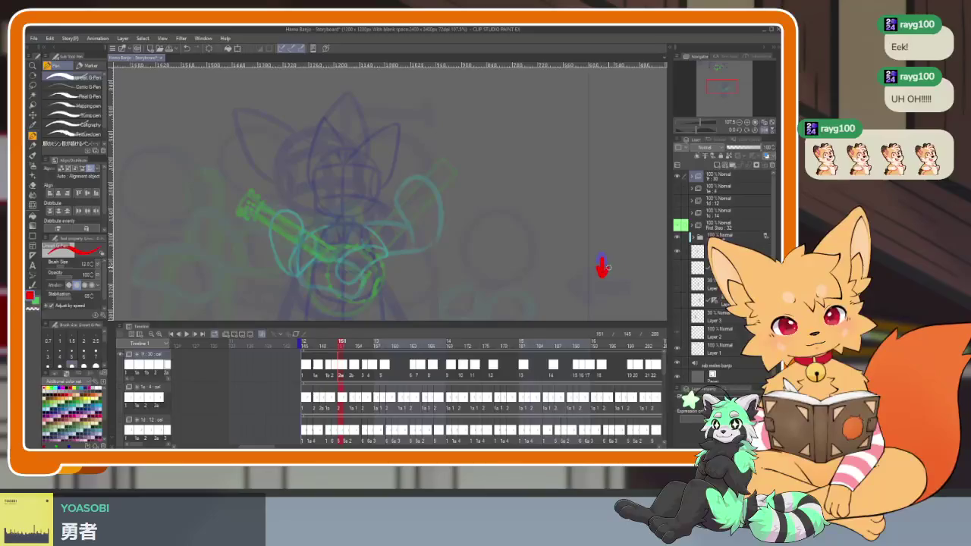
click(353, 371)
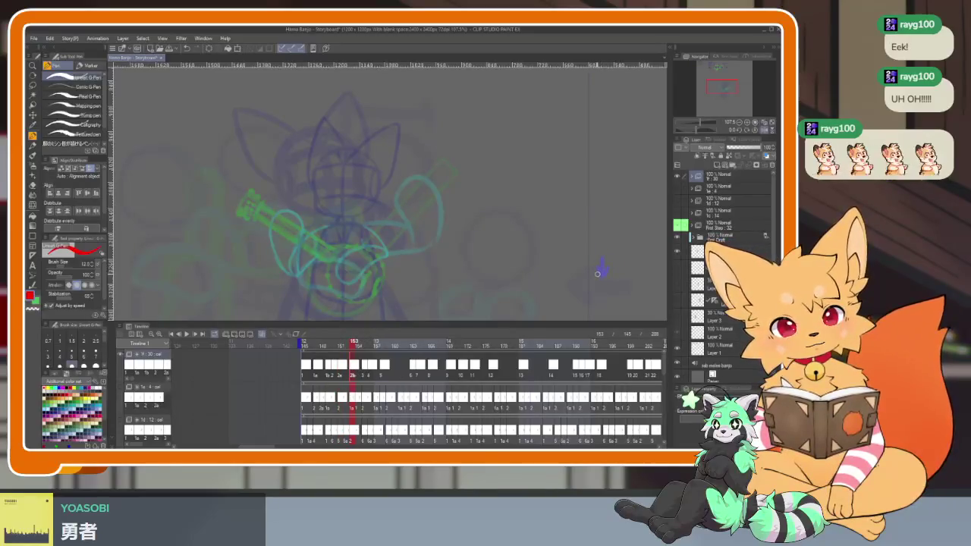
Step: Draw short red strum arrows on frames 153–156 and create a new arrow cel at 157
drag(600, 271, 602, 278)
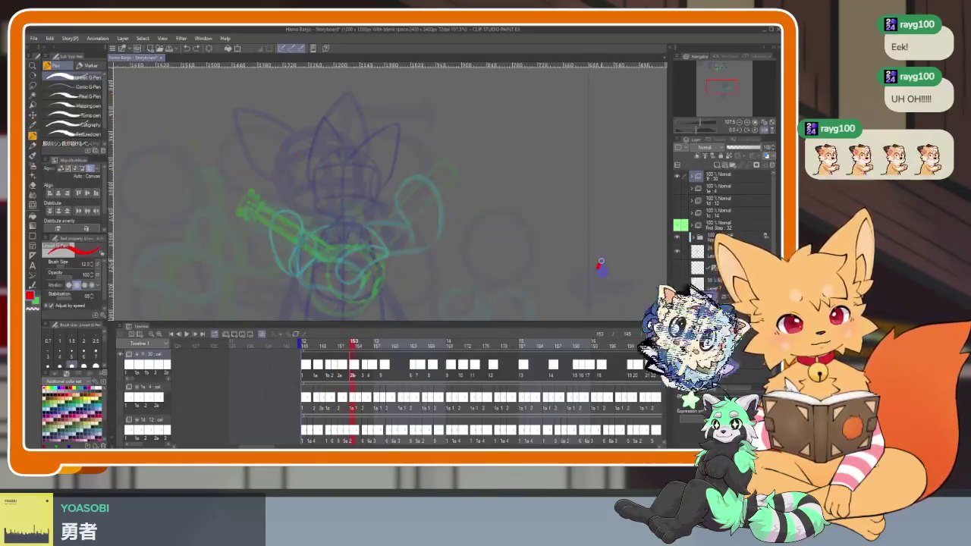
click(365, 345)
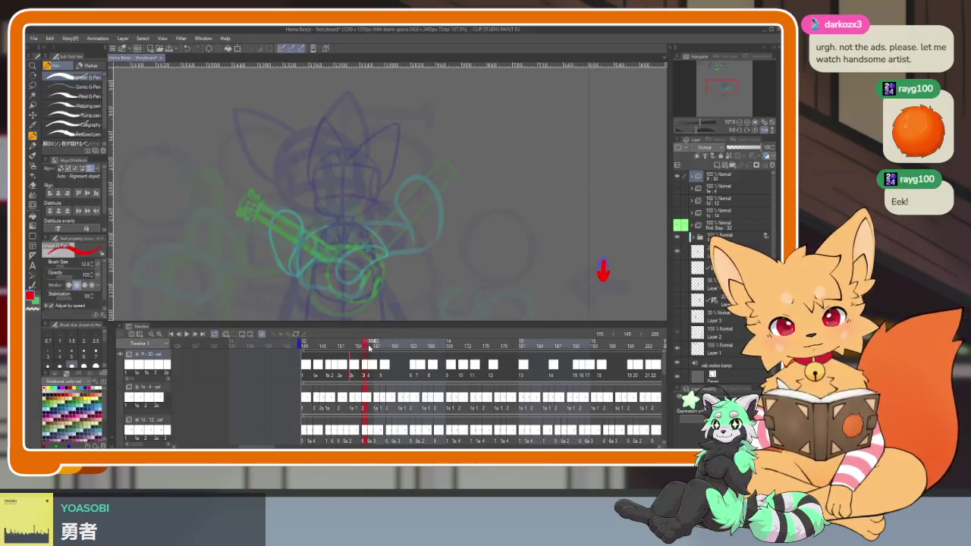
click(370, 346)
drag(601, 263, 601, 276)
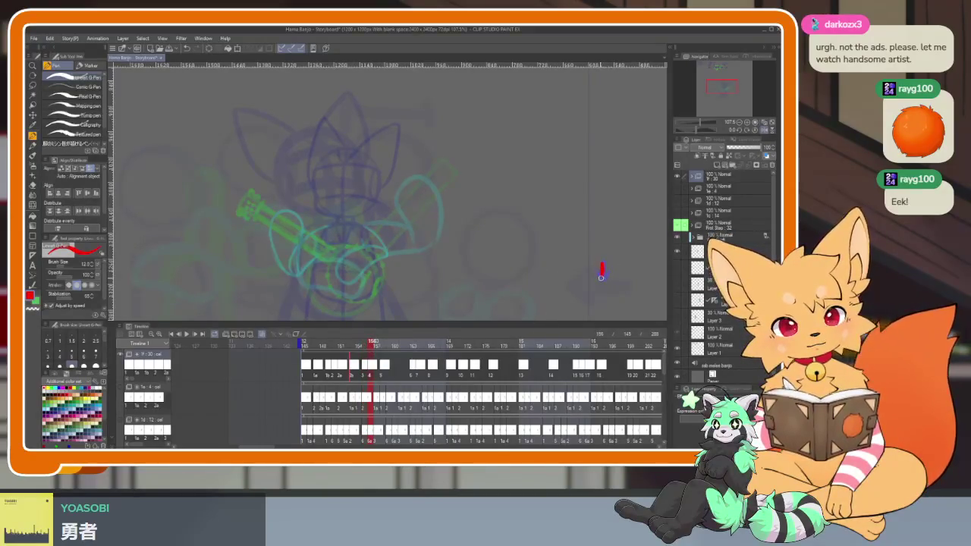
click(379, 346)
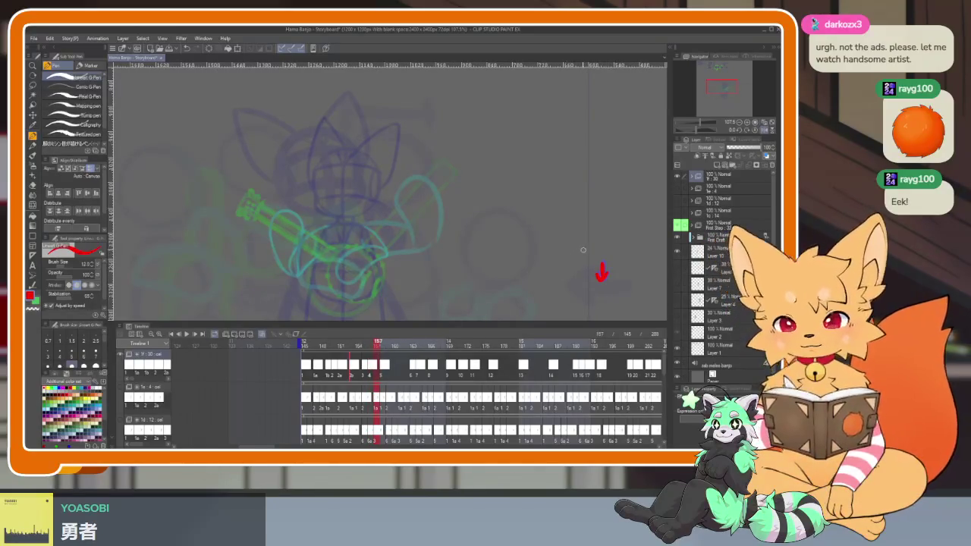
key(ctrl+shift+n)
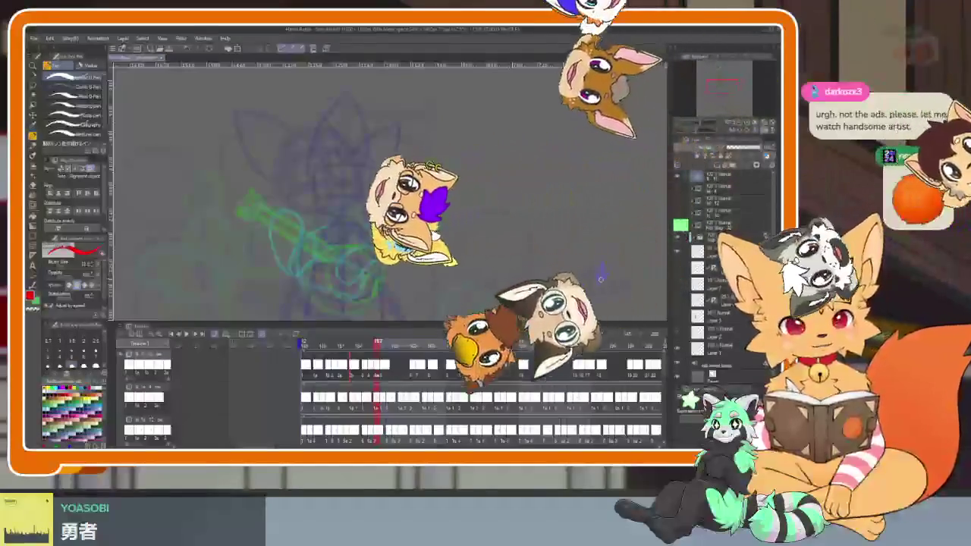
Step: Draw a red arrow on the new cel, then step through frames 158 onward to cels 32 and 33
drag(600, 278, 600, 261)
key(Right)
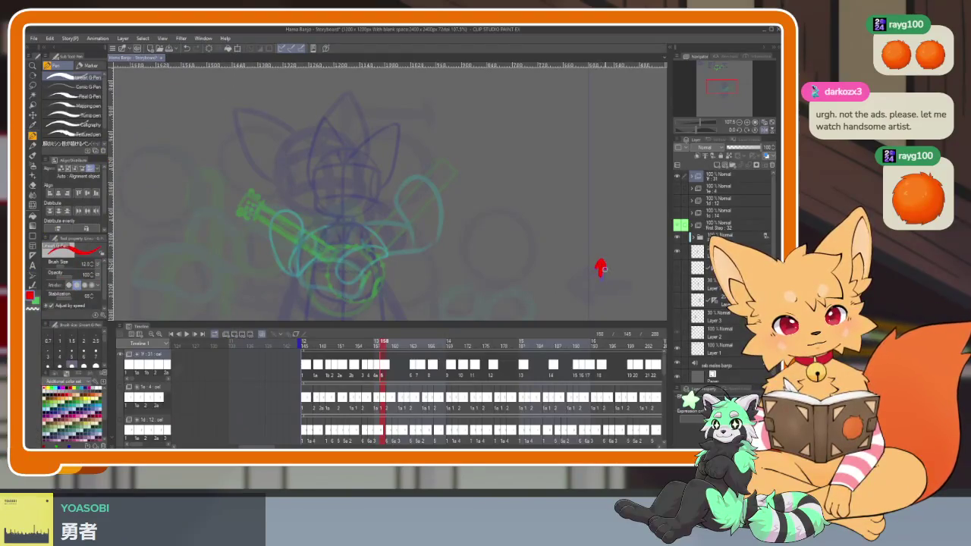
drag(390, 347, 391, 347)
click(388, 374)
click(391, 377)
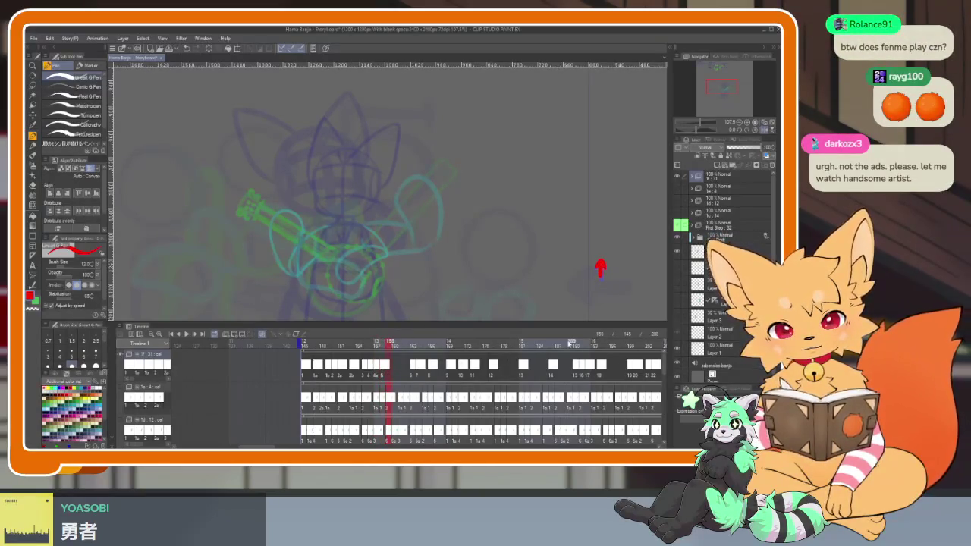
click(390, 347)
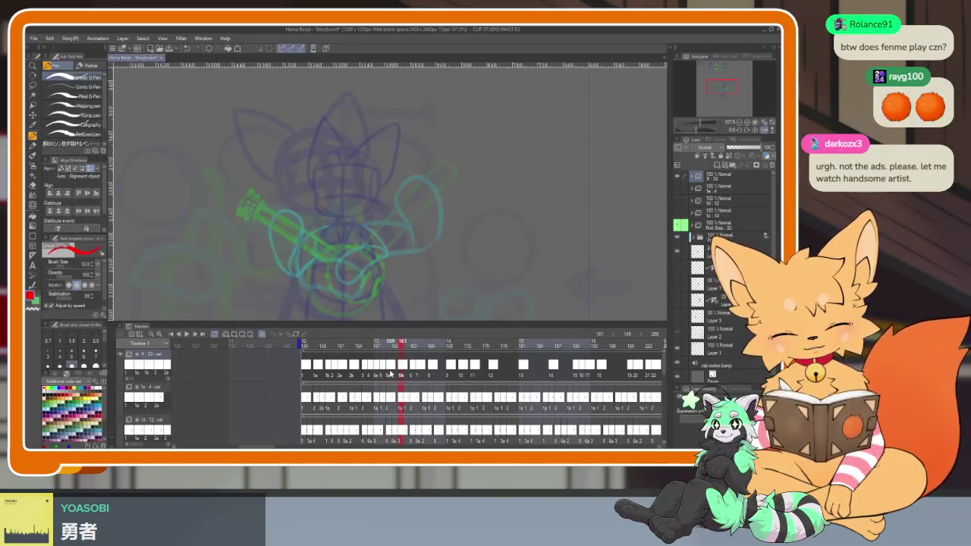
click(388, 375)
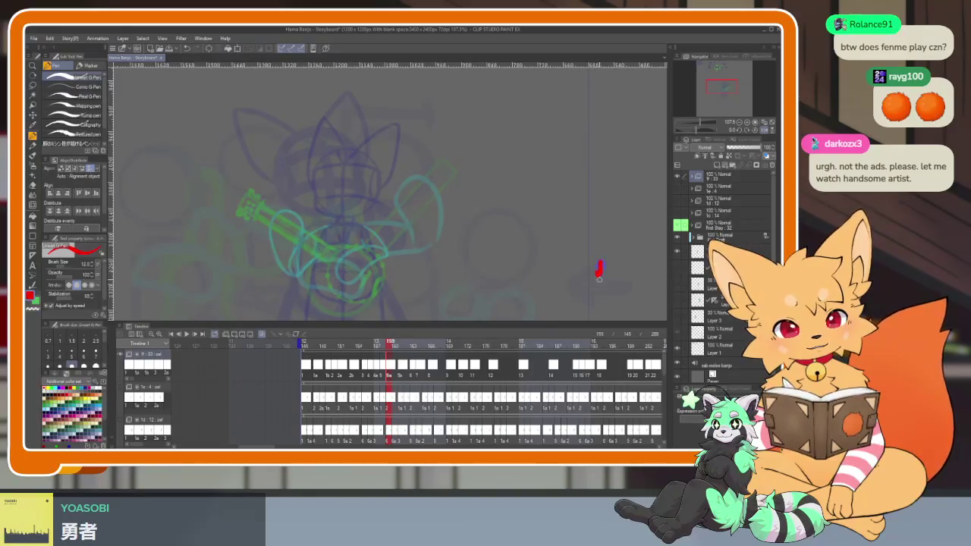
click(401, 370)
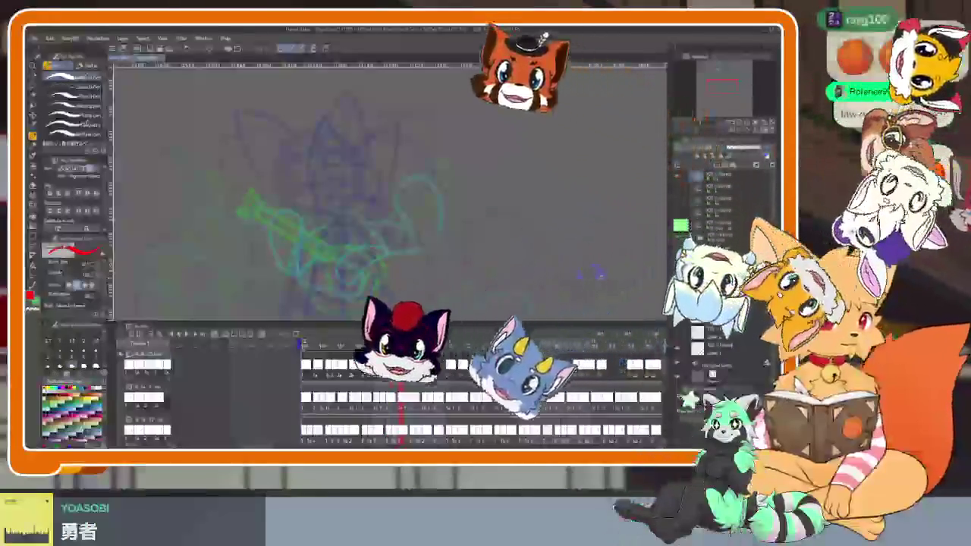
click(413, 370)
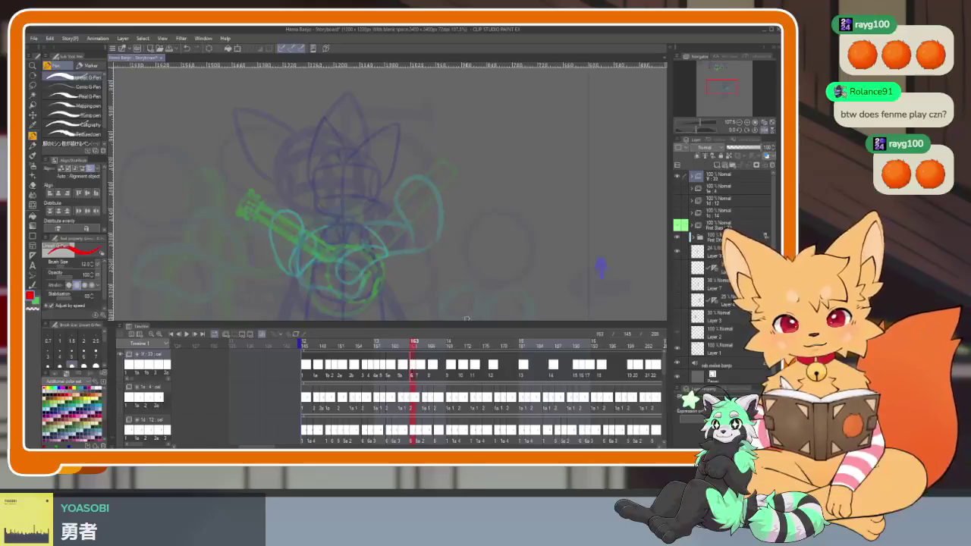
Step: Compare the arrows by stepping through frames 163 to 169
key(Left)
key(Left)
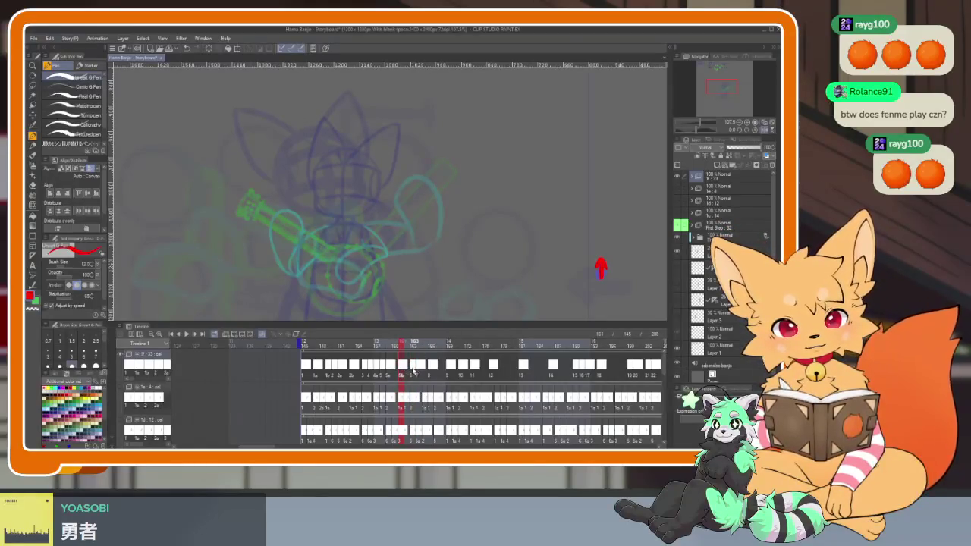
key(Right)
key(Right)
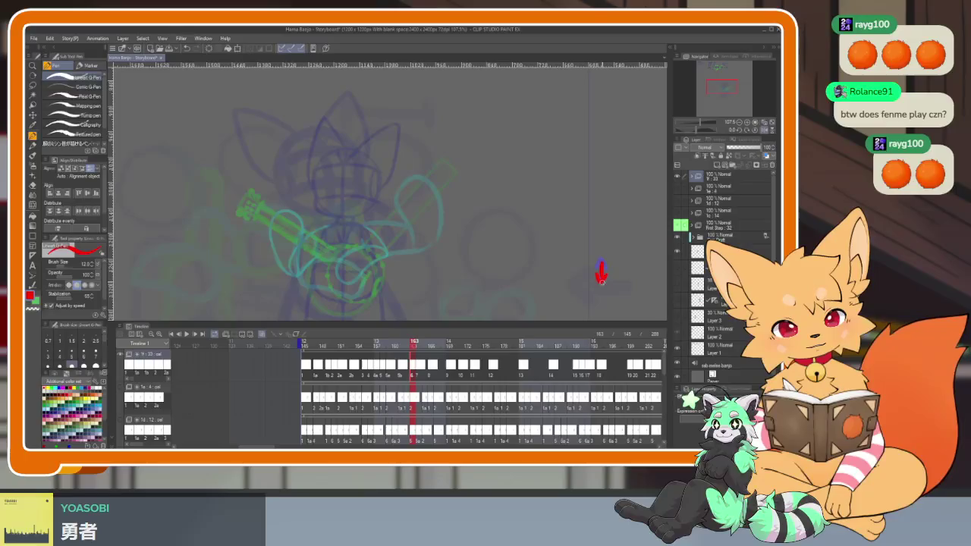
key(Right)
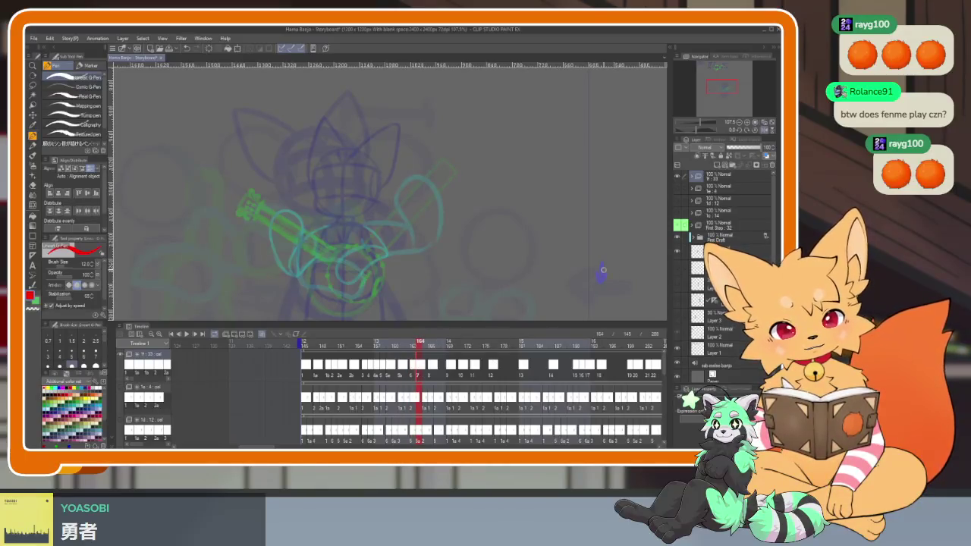
key(Right)
key(Right)
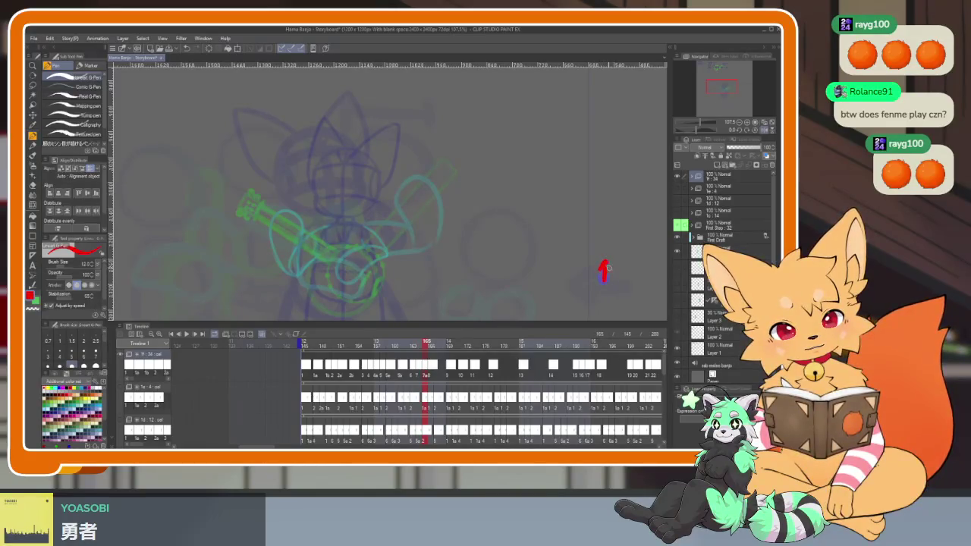
click(434, 370)
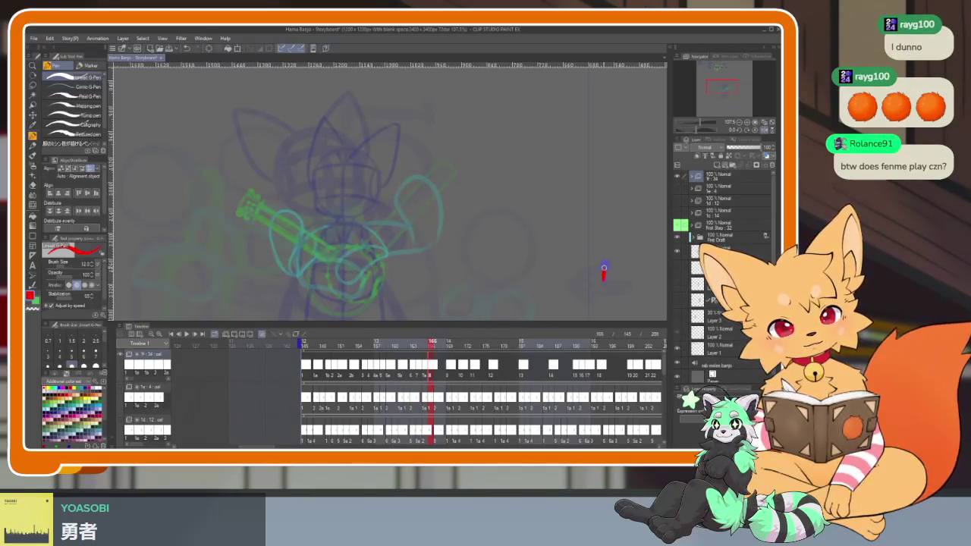
click(438, 371)
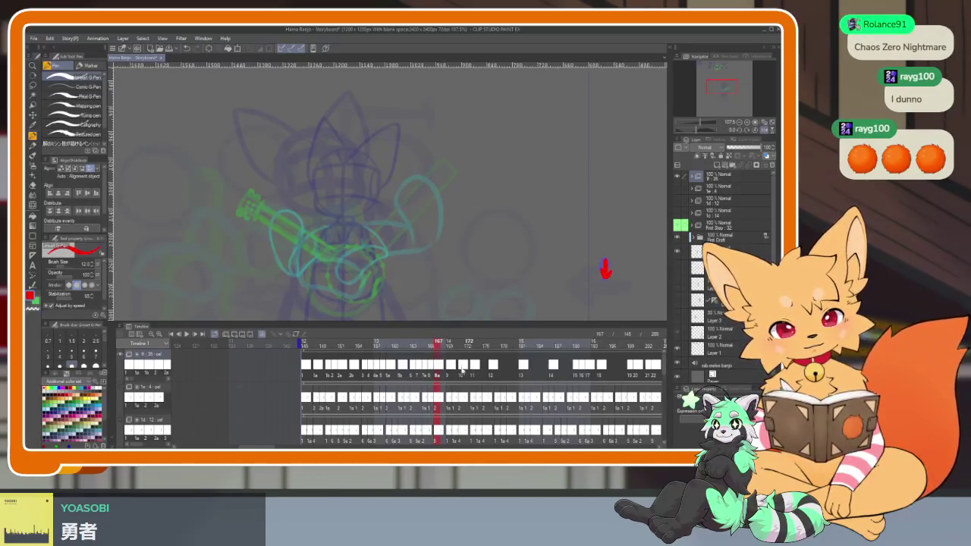
click(446, 372)
click(448, 372)
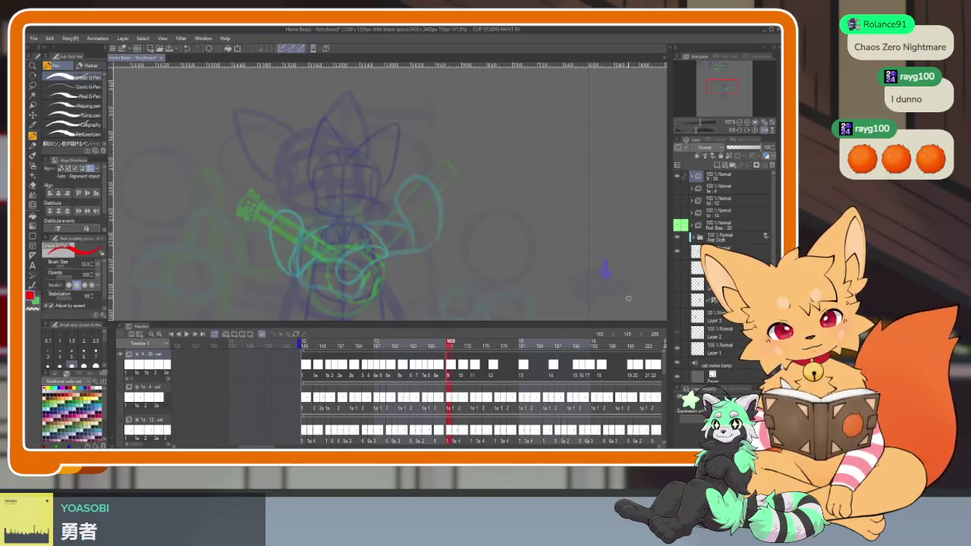
Step: Draw two more red arrow strokes on the next cels, continuing through frame 176
drag(607, 277, 604, 262)
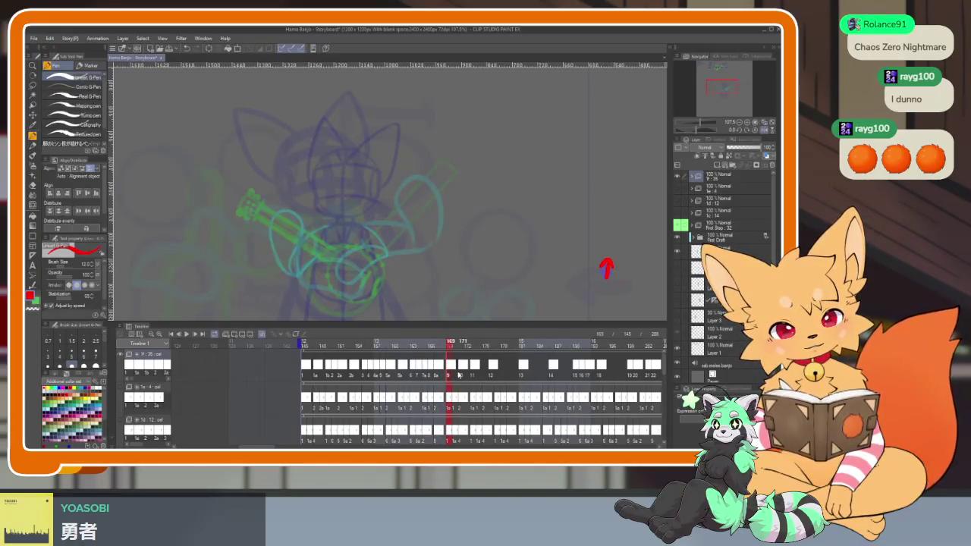
click(460, 376)
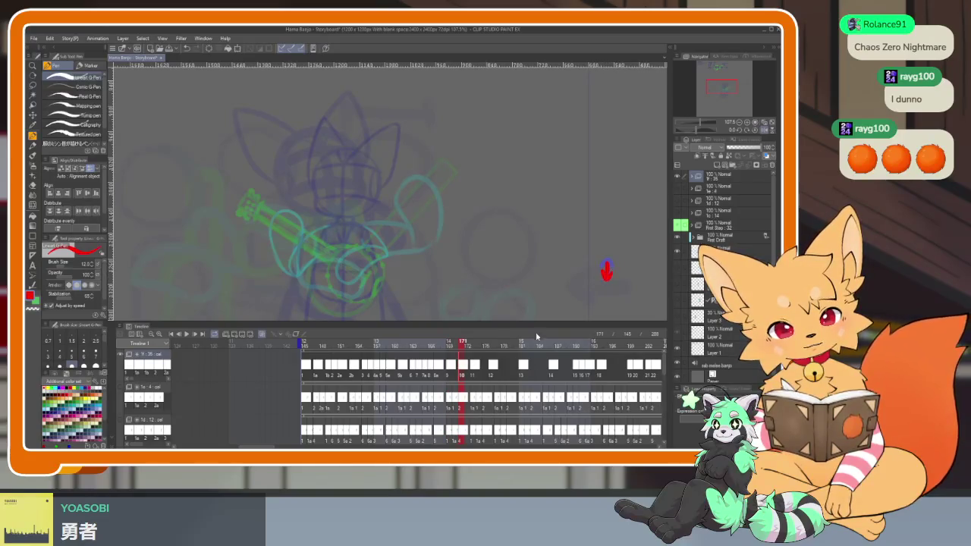
click(475, 371)
drag(606, 279, 604, 259)
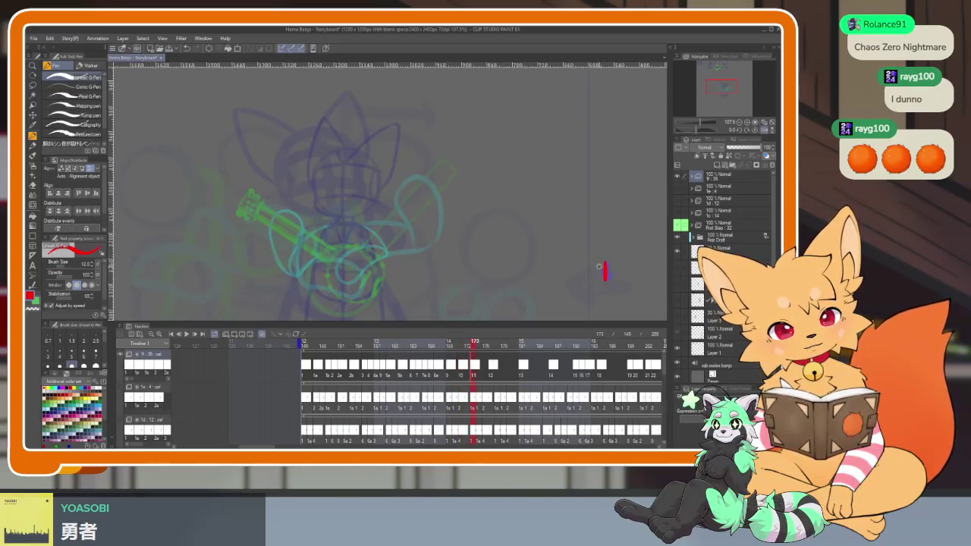
click(483, 376)
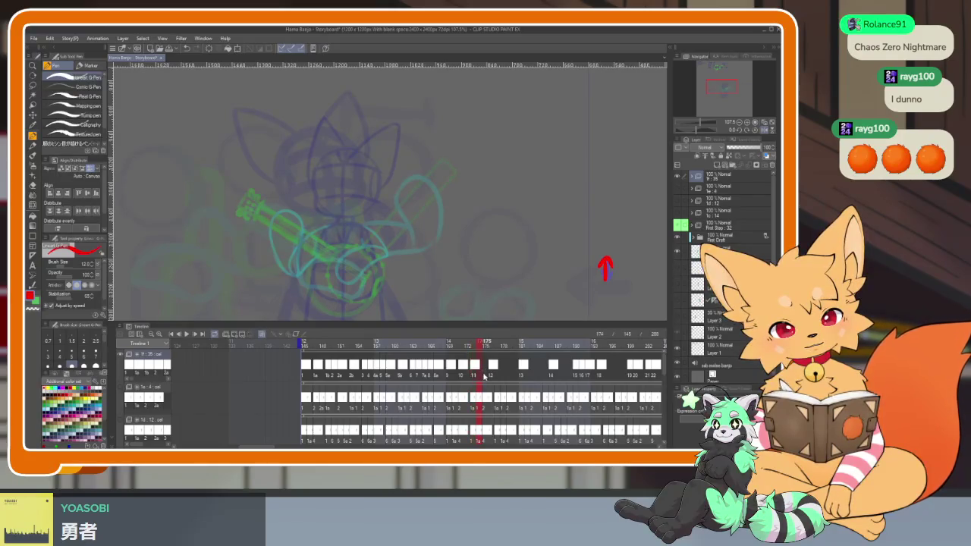
click(486, 376)
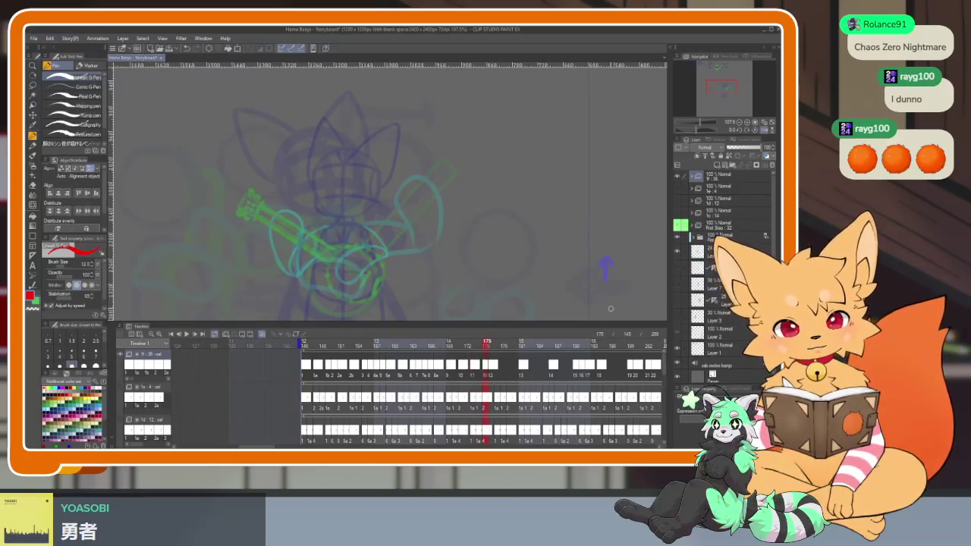
click(494, 370)
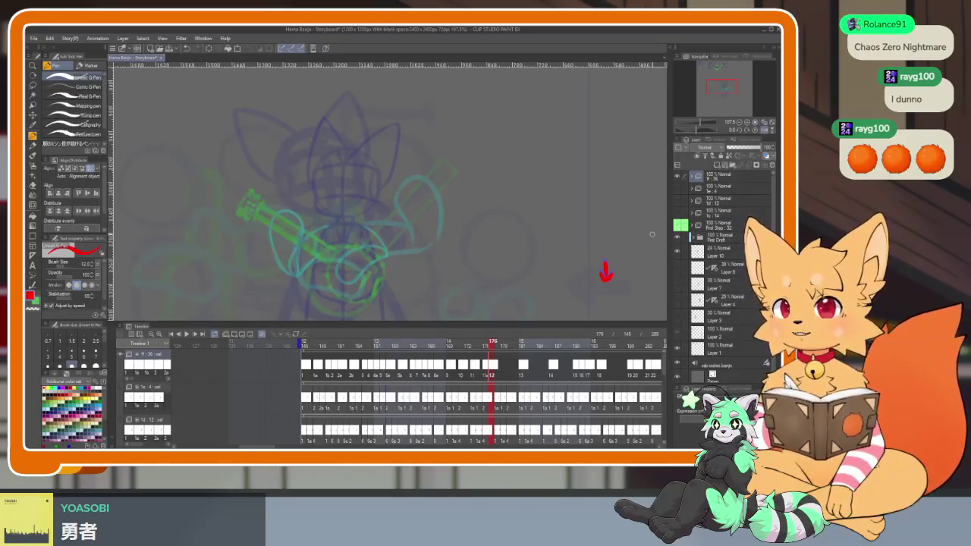
click(305, 346)
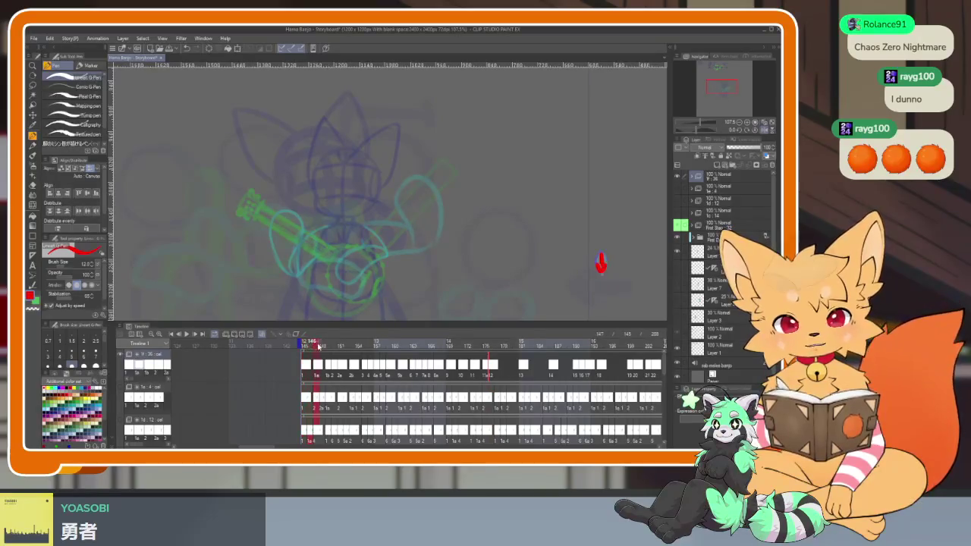
drag(317, 346, 380, 346)
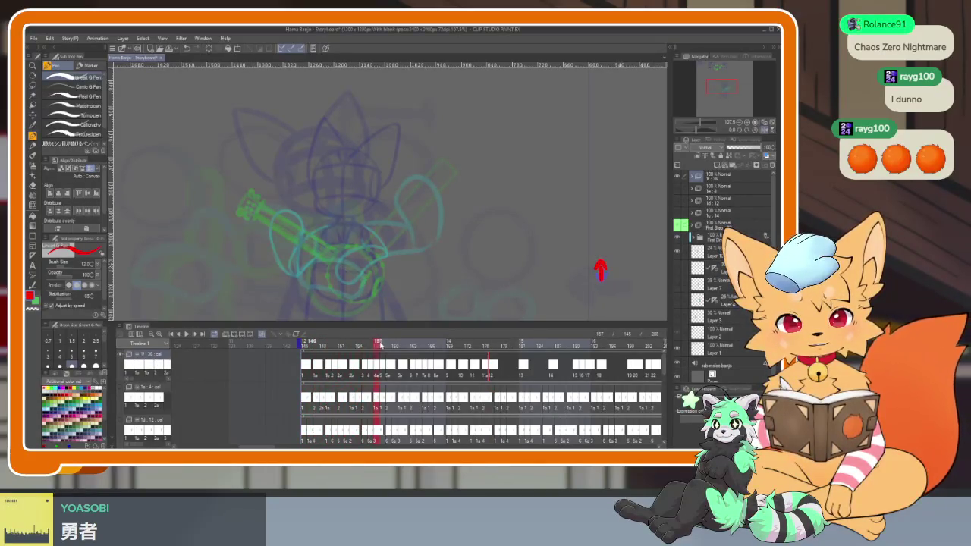
key(space)
key(space)
click(451, 371)
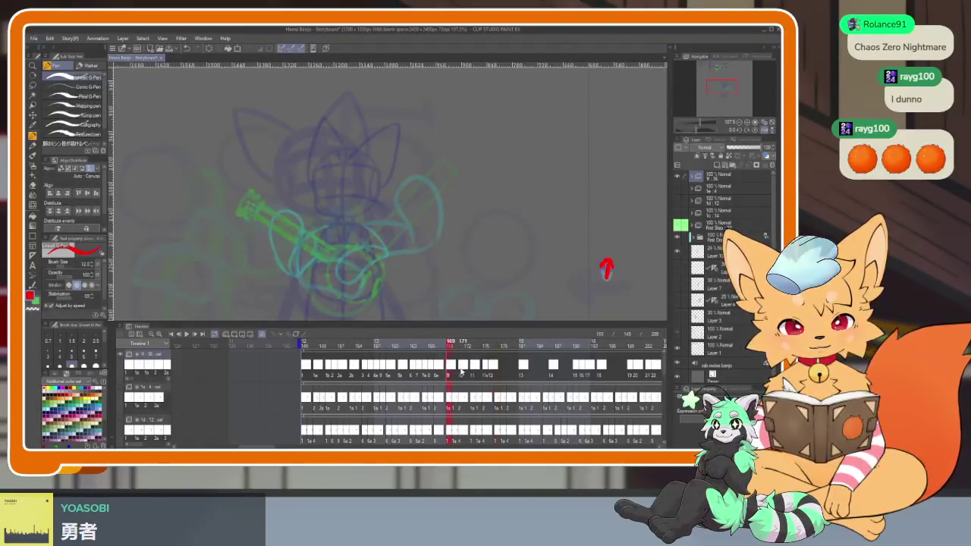
click(316, 346)
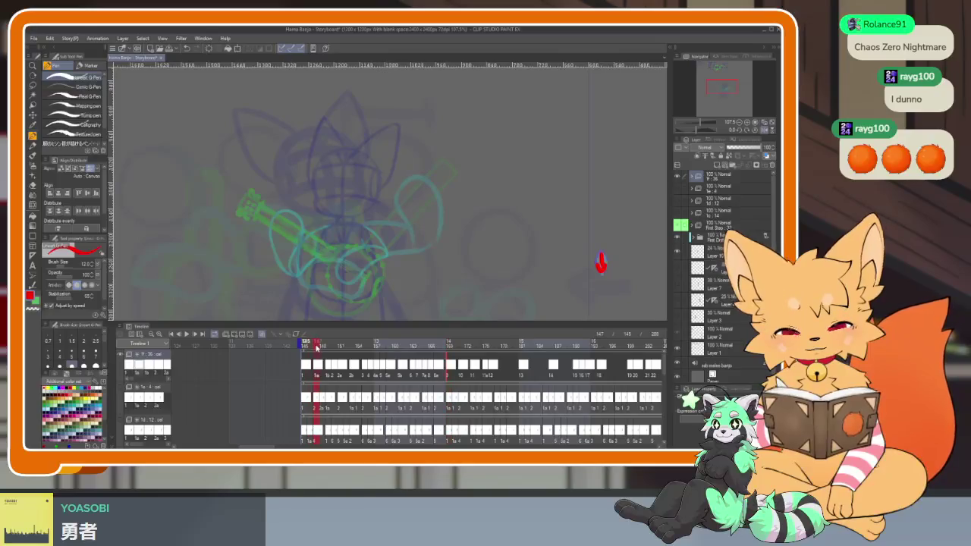
drag(314, 346, 330, 347)
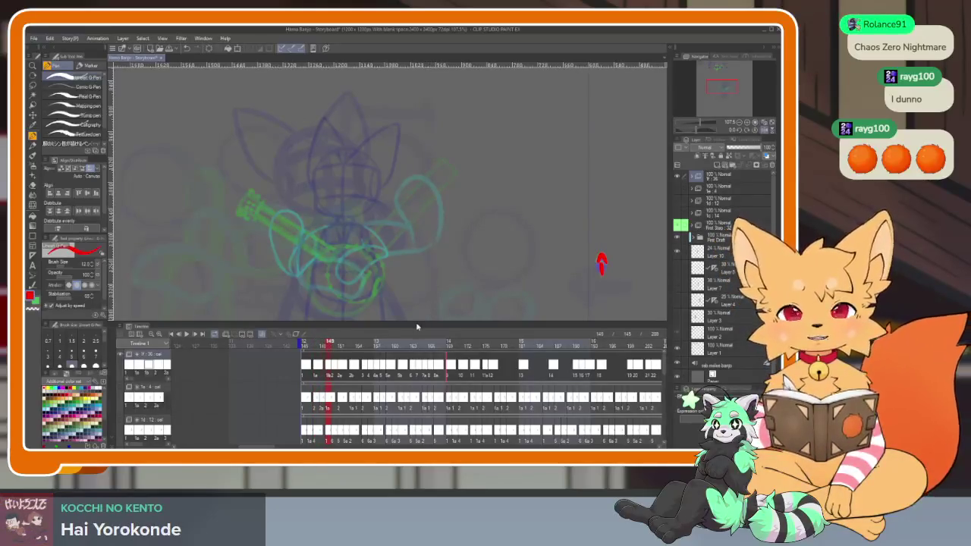
drag(328, 345, 317, 347)
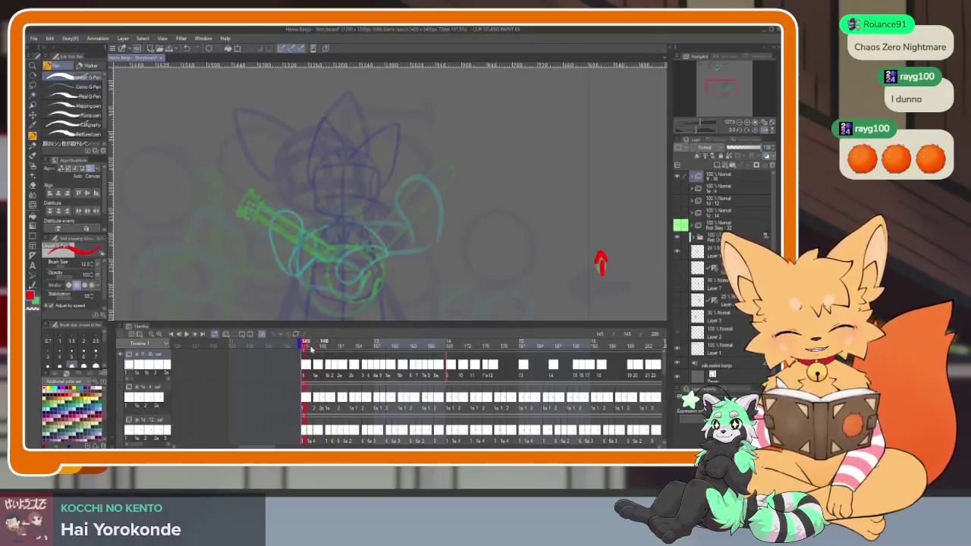
drag(325, 346, 354, 346)
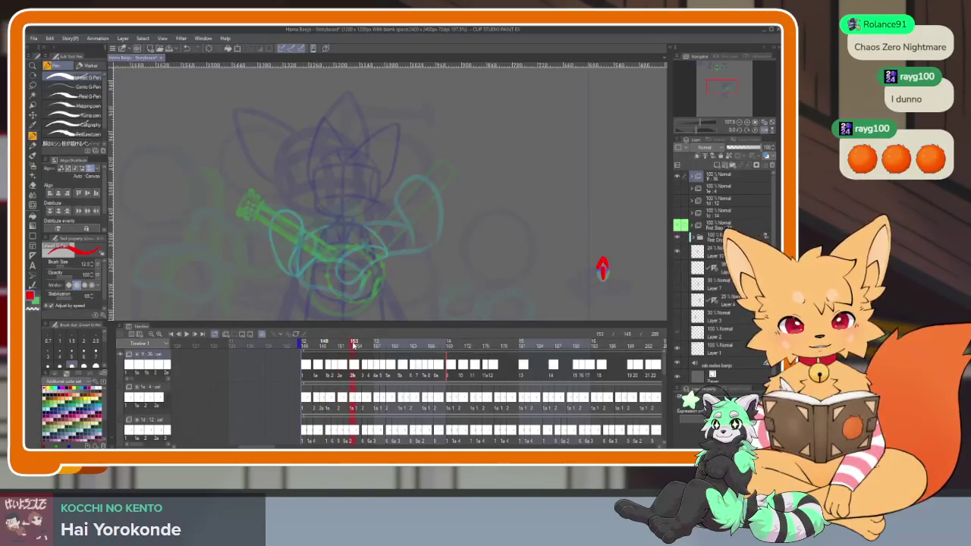
key(Home)
key(space)
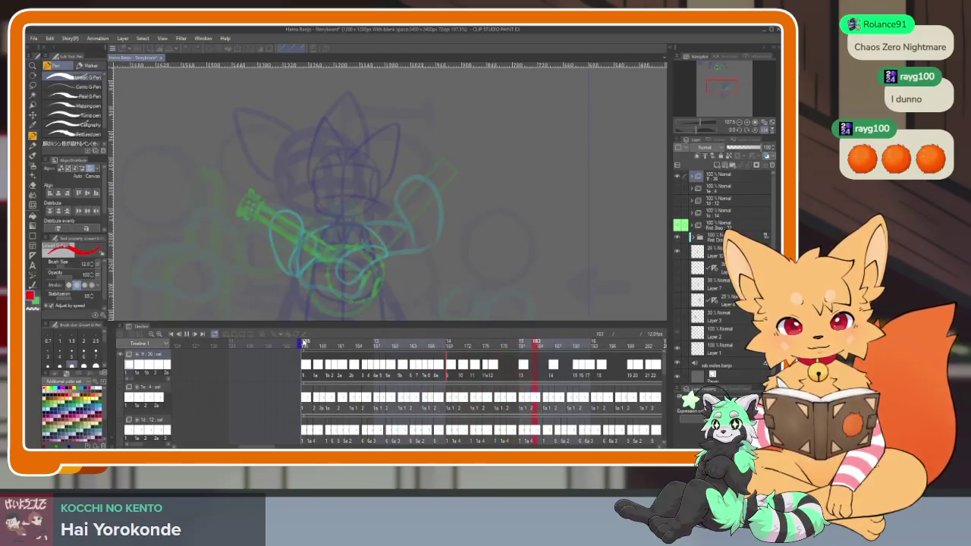
key(space)
Step: Draw red arrows over the blue guides on frames 197 through 201, redoing a wrong downward arrow
click(510, 347)
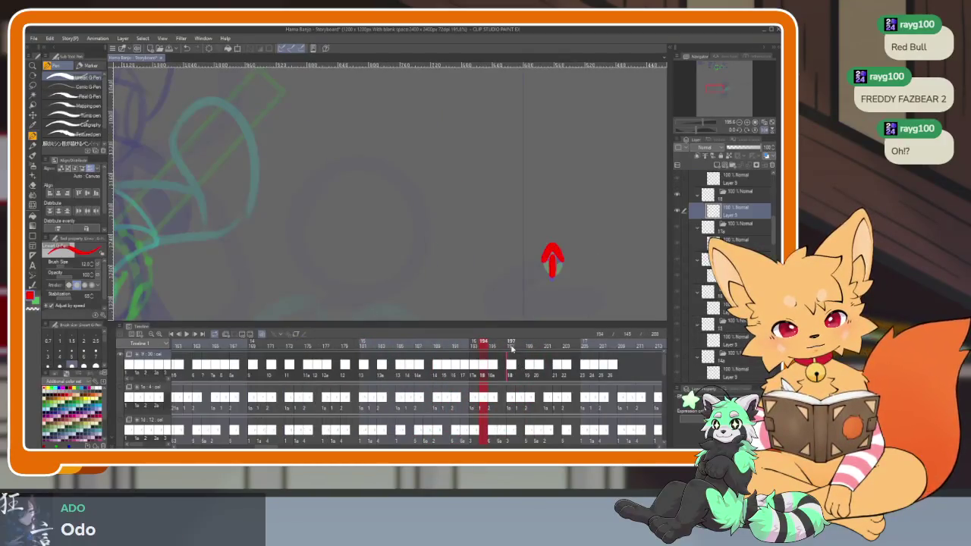
drag(488, 346, 529, 346)
drag(552, 249, 551, 270)
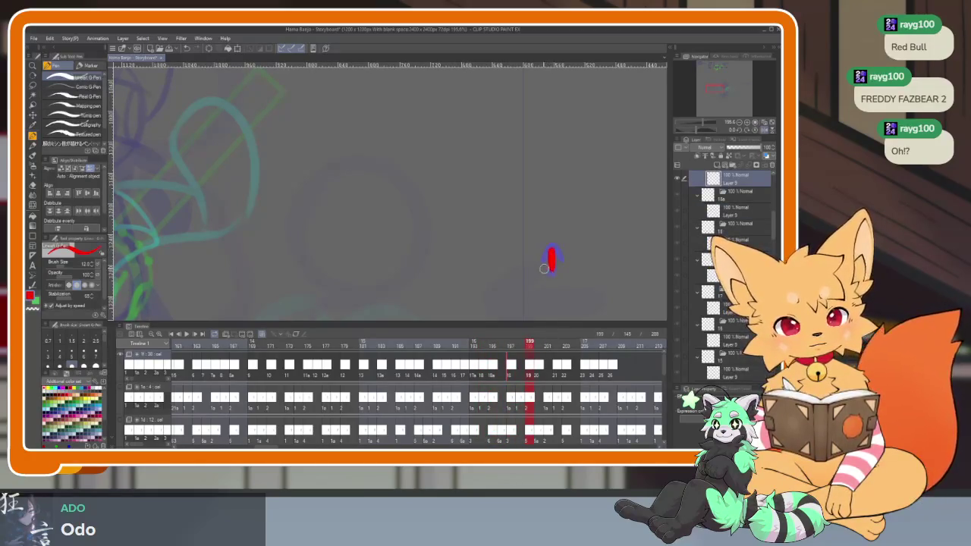
drag(531, 346, 538, 346)
mouse_move(552, 278)
mouse_down()
mouse_move(552, 248)
mouse_move(563, 261)
mouse_up()
click(513, 346)
drag(515, 346, 547, 347)
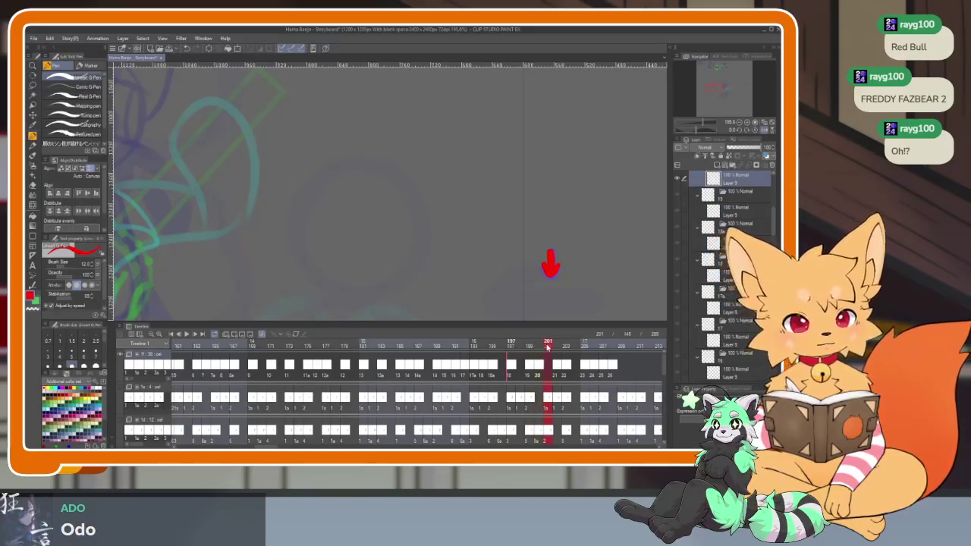
key(Delete)
mouse_move(551, 275)
mouse_down()
mouse_move(551, 244)
mouse_move(561, 261)
mouse_move(550, 241)
mouse_move(551, 279)
mouse_up()
Step: Add red arrows on frames 202 through 207, ending with a downward arrow
click(556, 369)
key(Right)
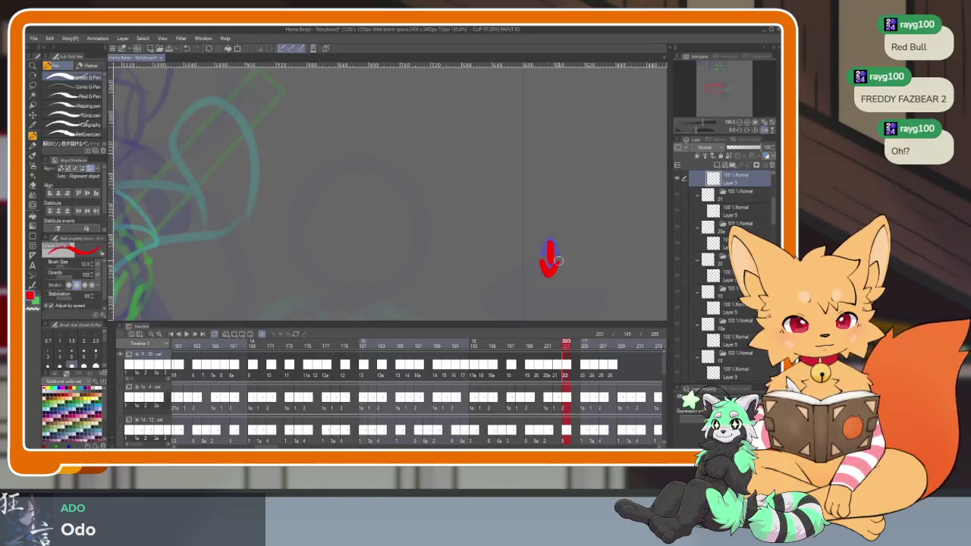
click(583, 370)
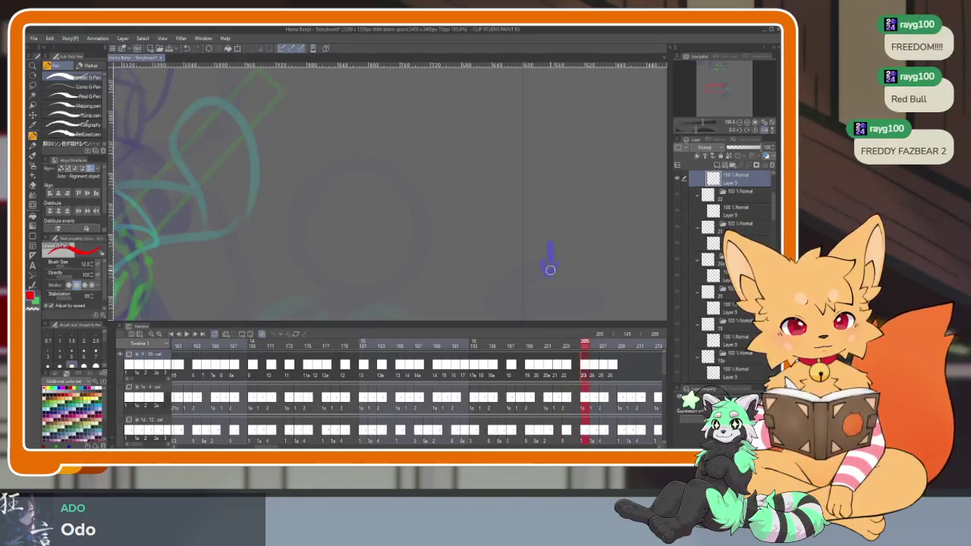
key(Right)
mouse_move(552, 275)
mouse_down()
mouse_move(551, 250)
mouse_move(553, 273)
mouse_move(559, 265)
mouse_up()
click(603, 374)
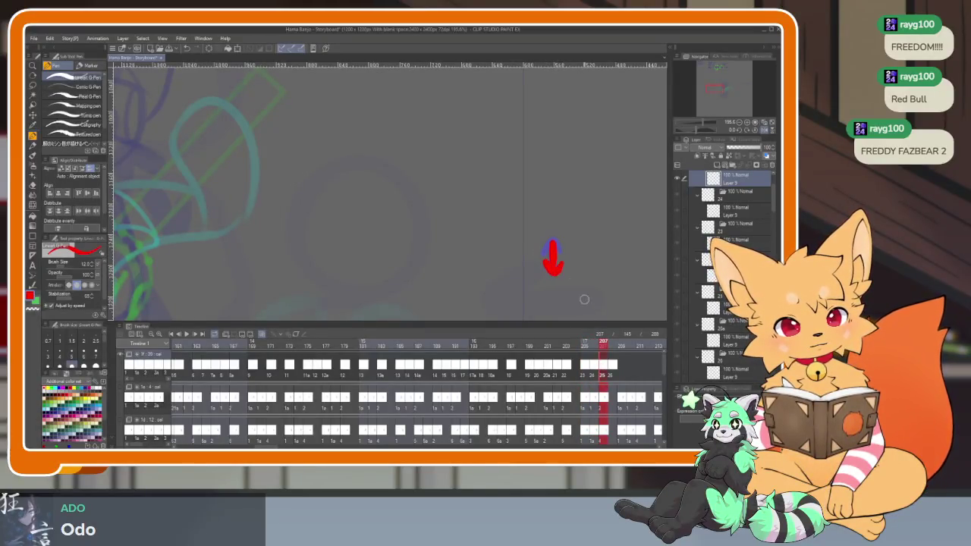
click(612, 371)
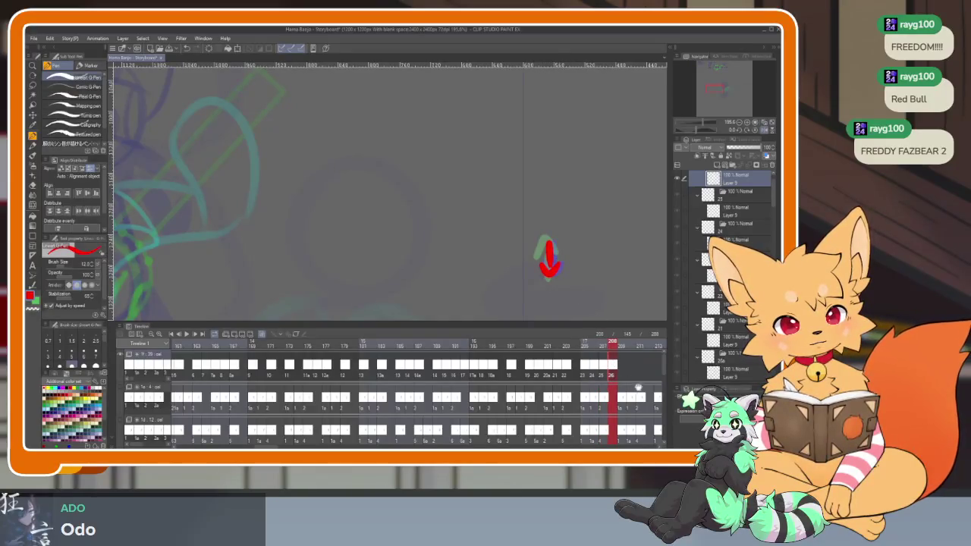
scroll(638, 387, right, 4)
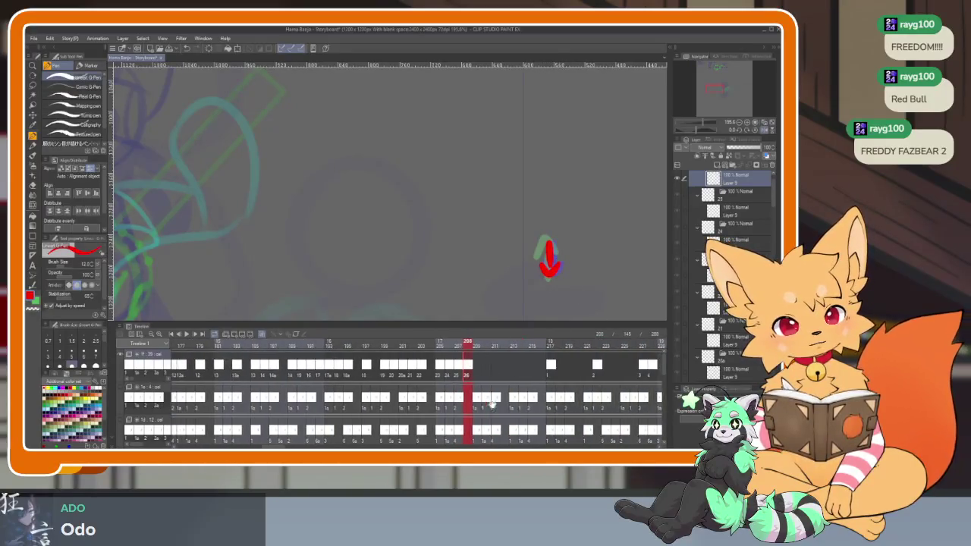
Step: Draw a red arrow on frame 209 and check the arrows on frames 208 to 217
click(457, 371)
click(475, 371)
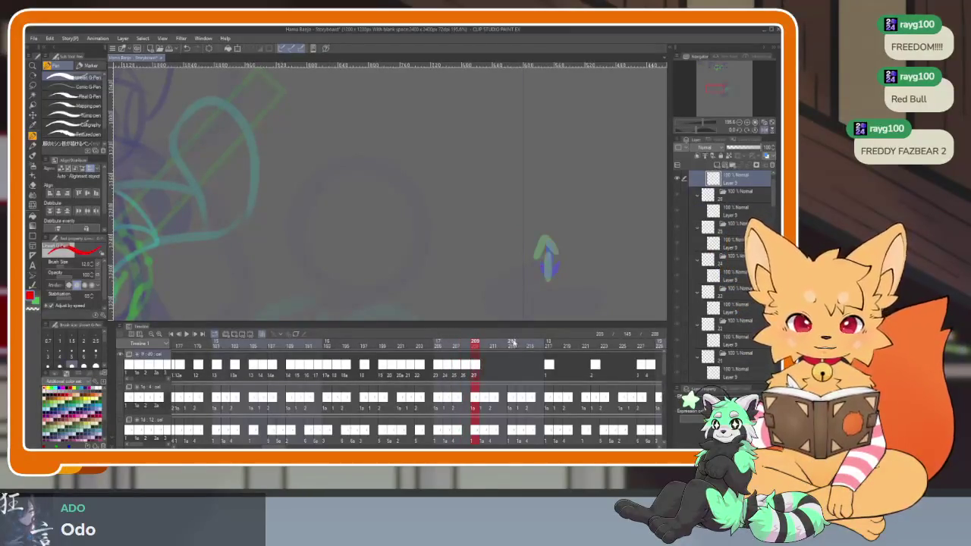
drag(546, 249, 547, 276)
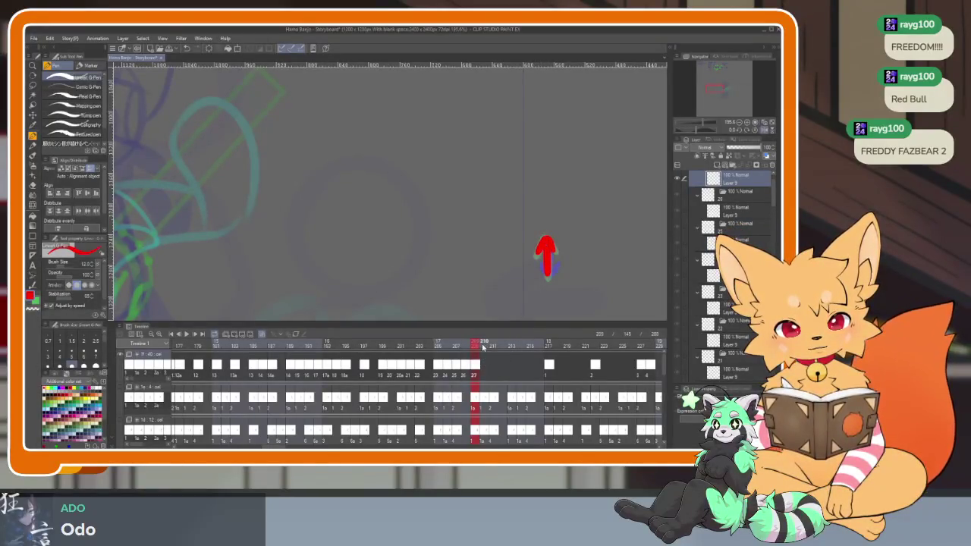
key(Right)
key(Right)
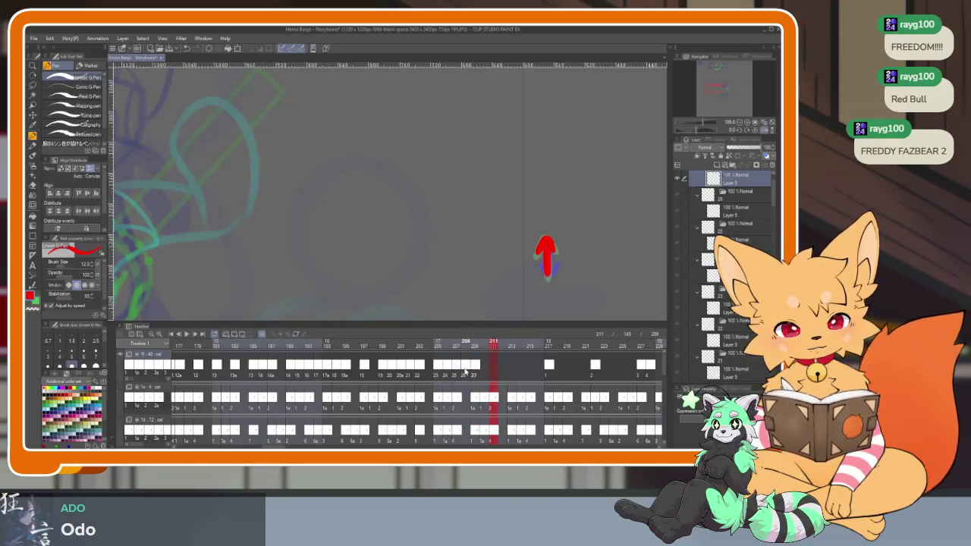
click(465, 371)
click(475, 372)
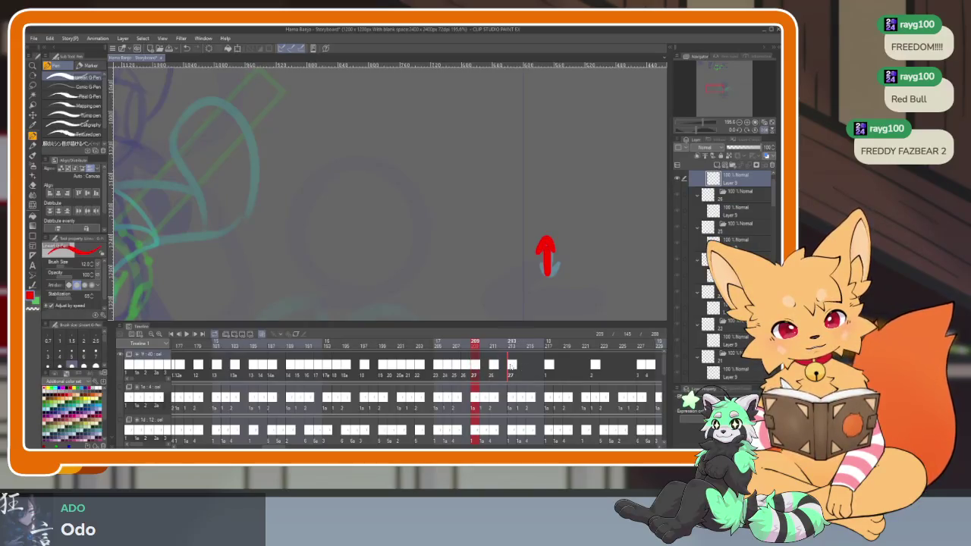
click(494, 369)
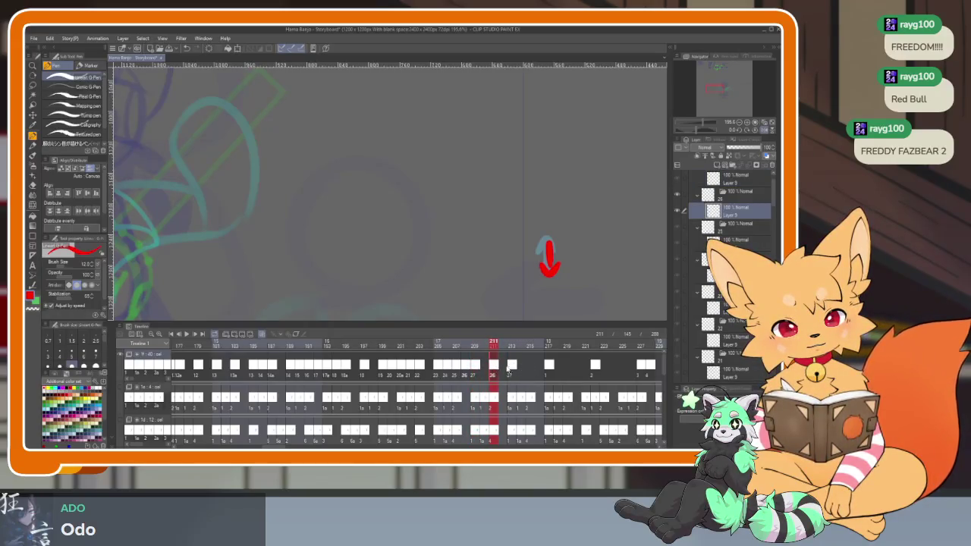
click(512, 346)
click(548, 346)
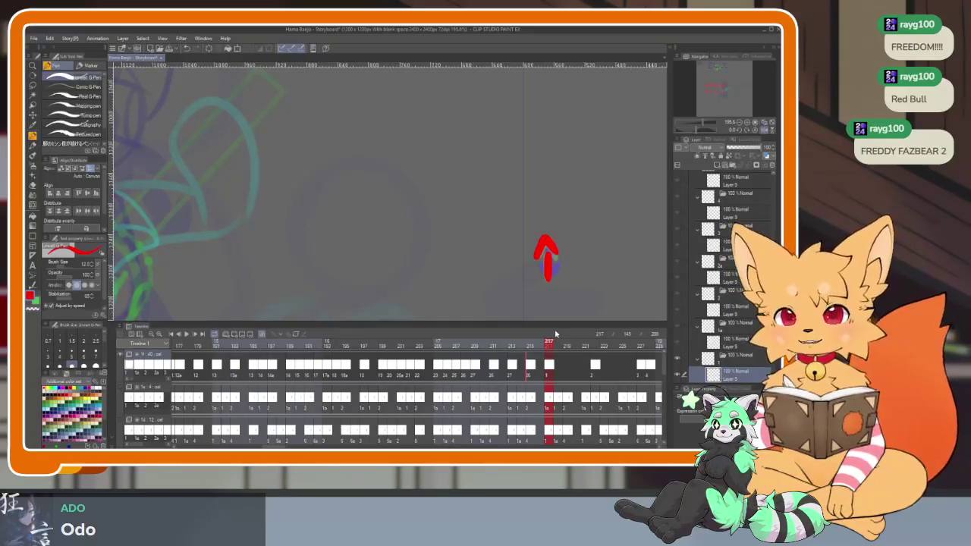
Step: Return to frame 145 and shift the selected arrow cels later on the timeline
click(172, 335)
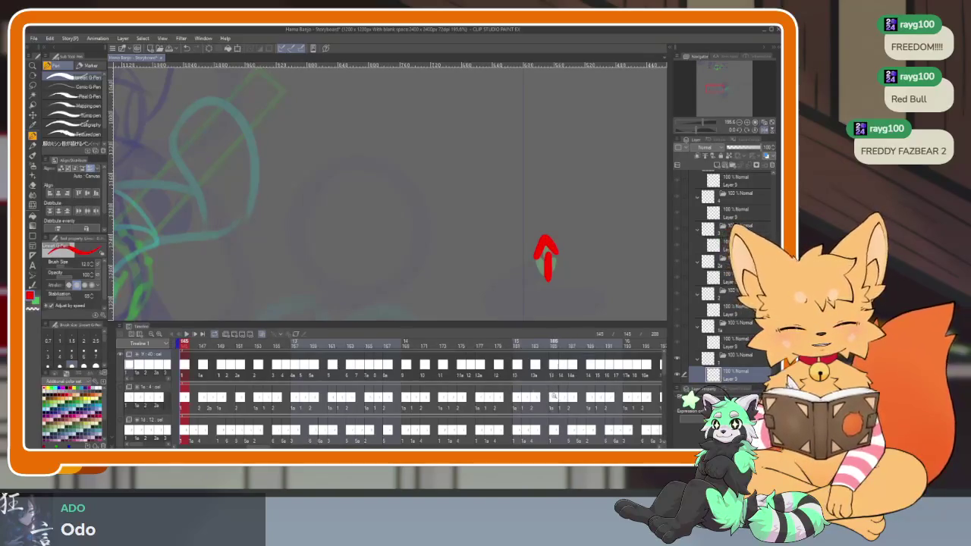
scroll(172, 339, down, 2)
scroll(599, 390, up, 3)
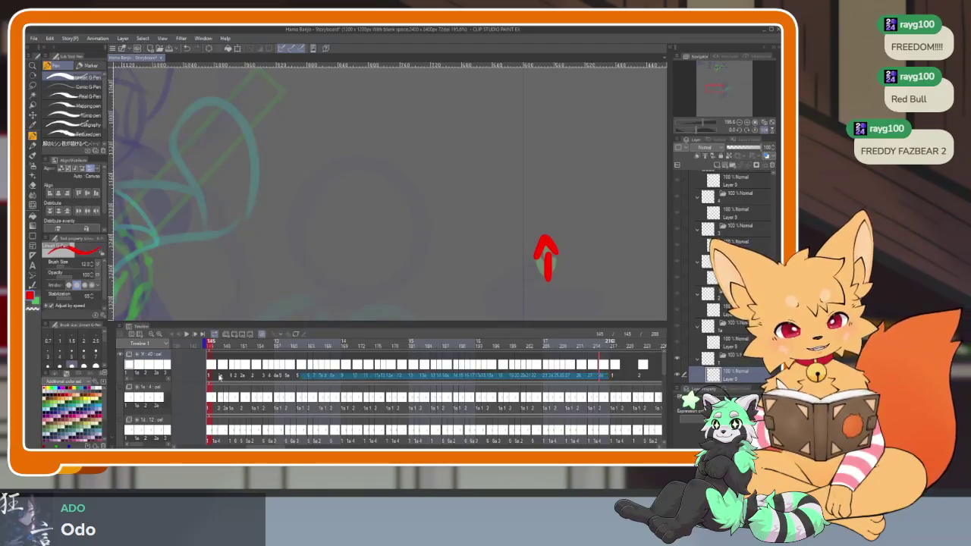
scroll(418, 410, down, 5)
scroll(418, 410, down, 3)
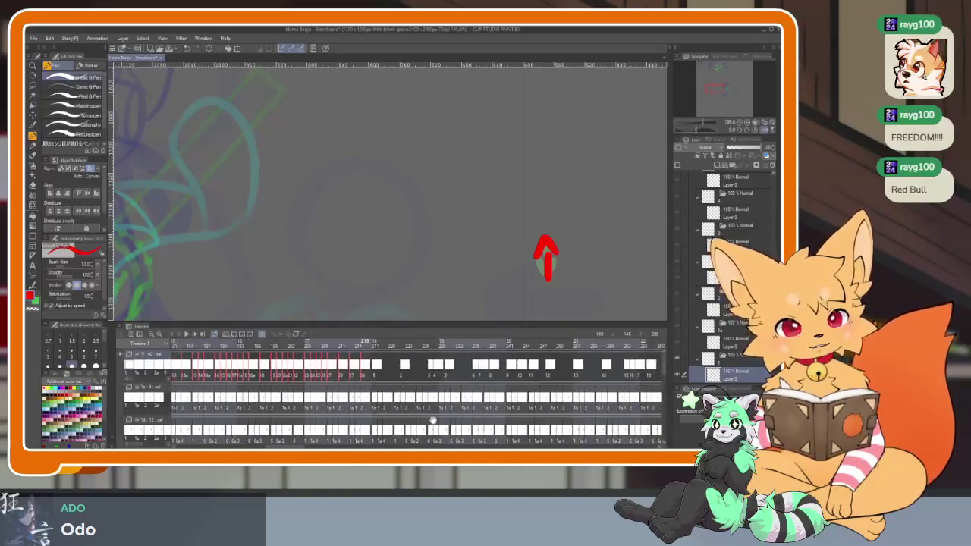
scroll(419, 410, up, 2)
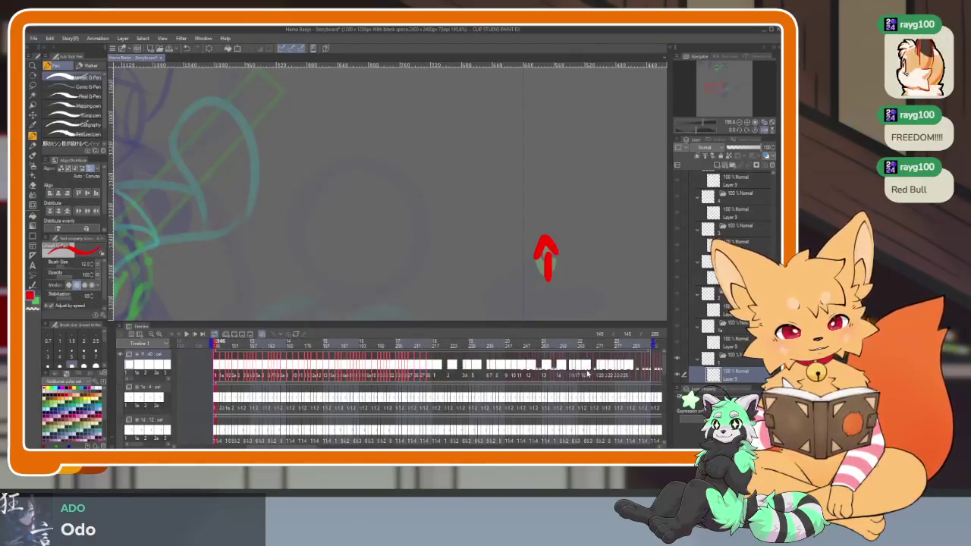
shift+click(651, 368)
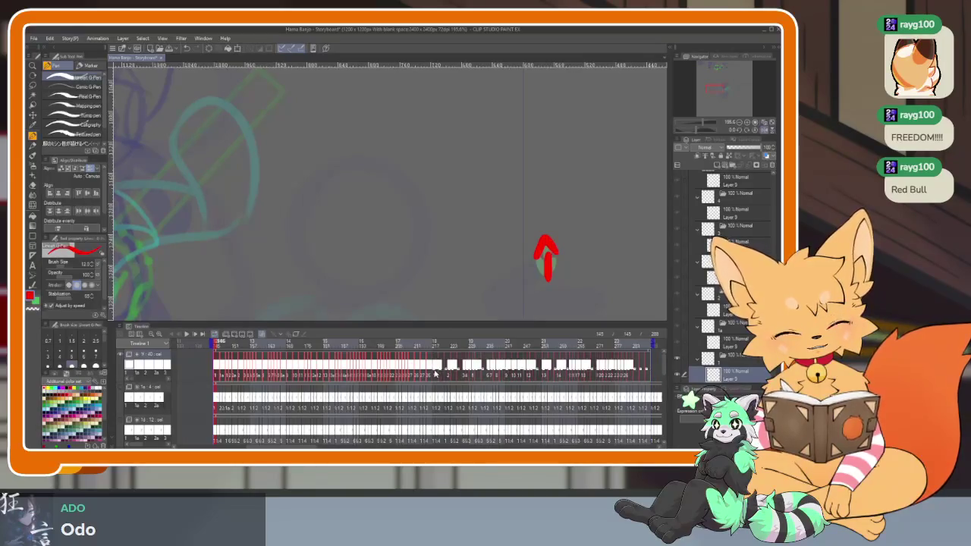
drag(436, 372, 651, 368)
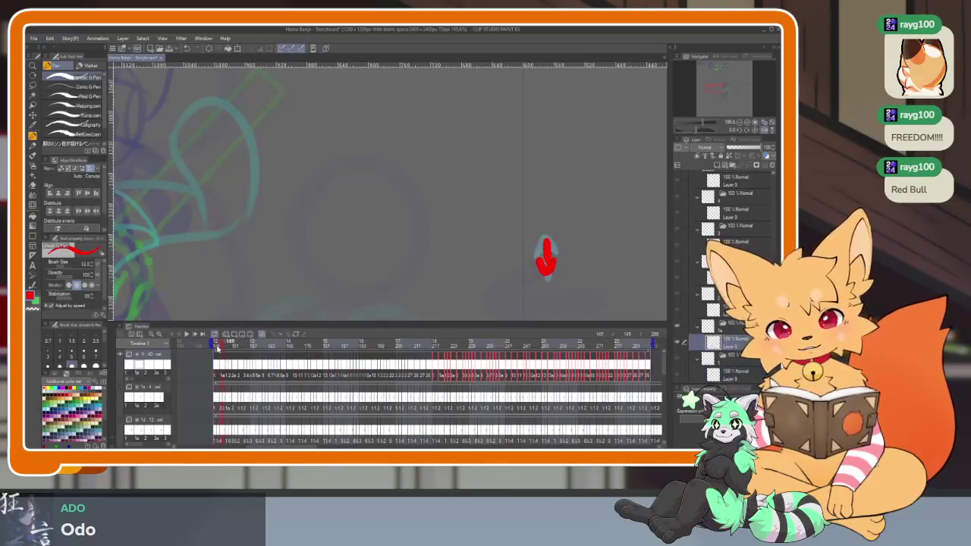
Step: Widen the timeline frames and play the animation from frame 145
scroll(236, 380, up, 3)
scroll(237, 379, up, 2)
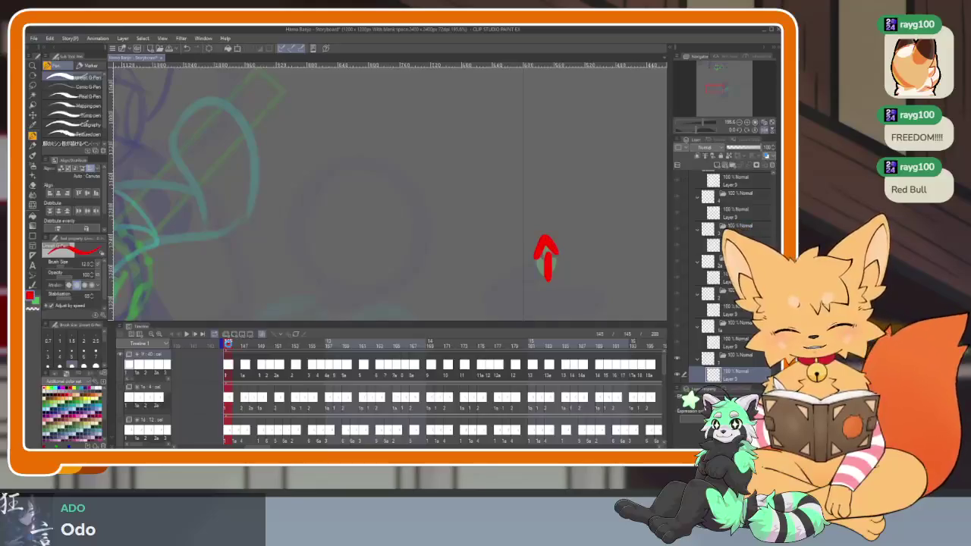
key(space)
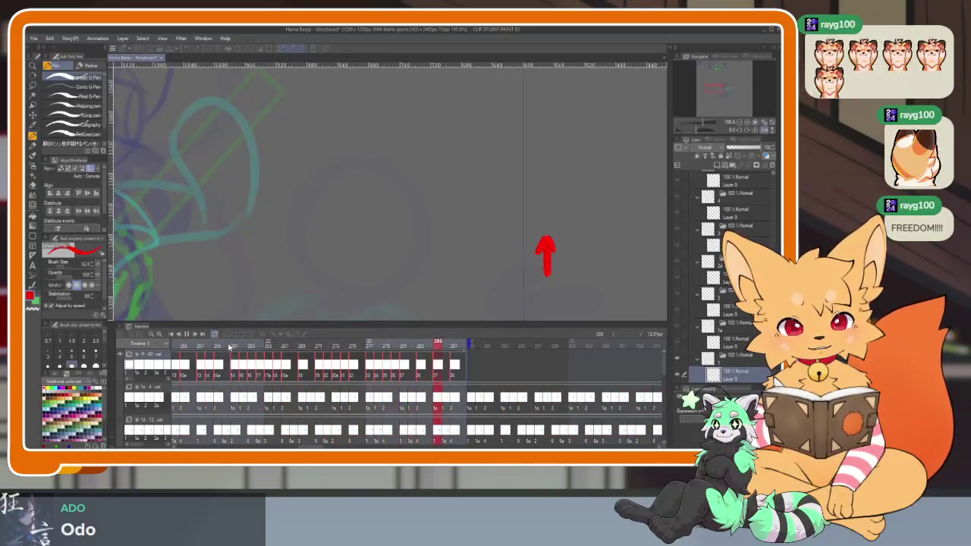
Step: Stop playback at frame 145 and zoom in on the canvas with panels hidden
key(space)
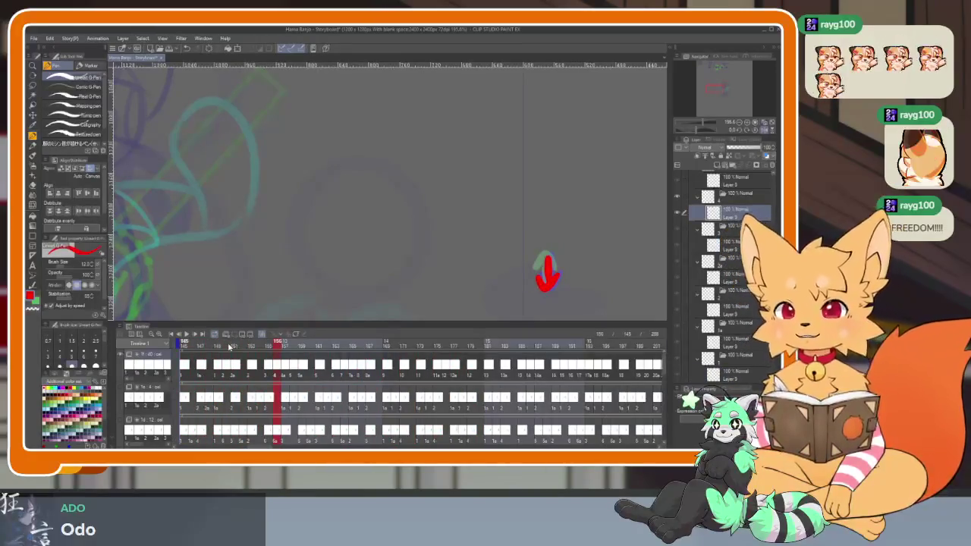
click(184, 345)
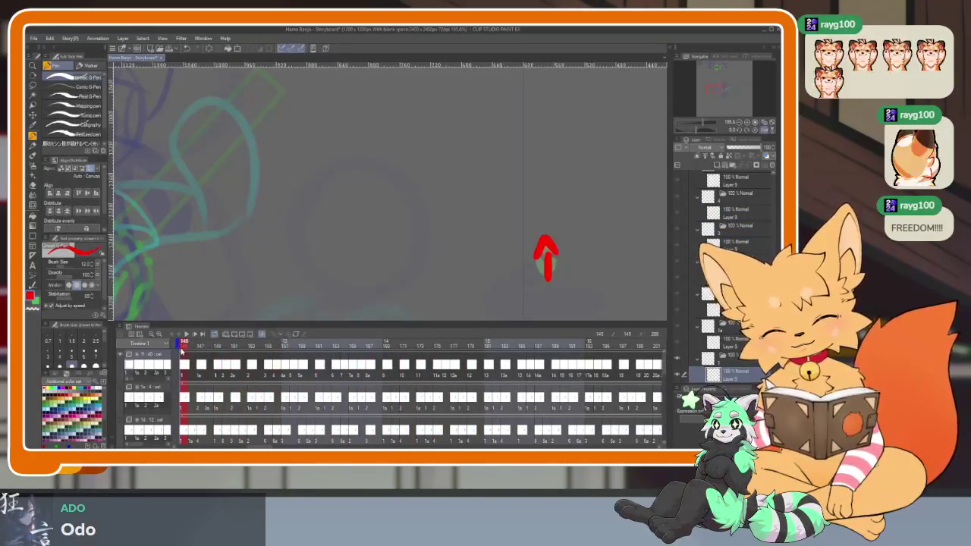
key(Tab)
scroll(475, 352, up, 2)
scroll(493, 326, up, 2)
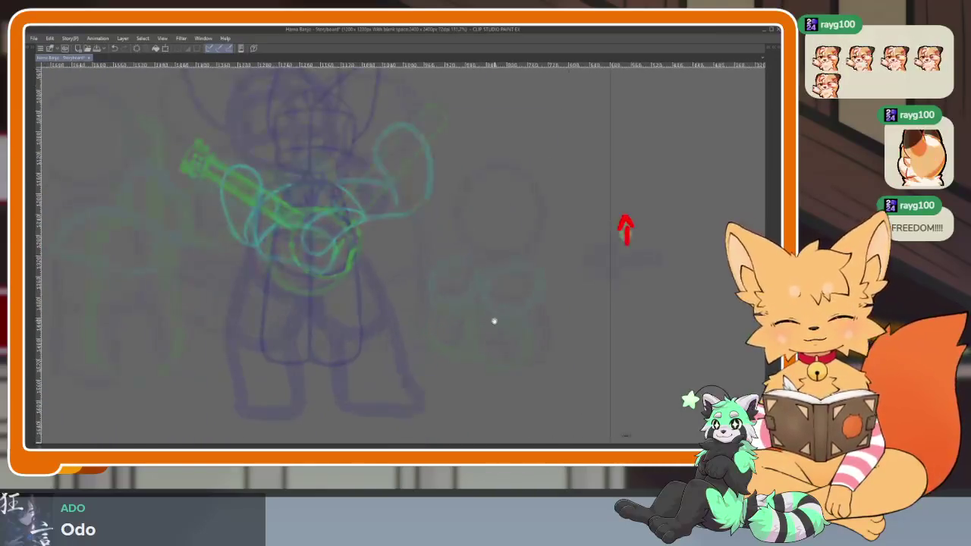
key(Tab)
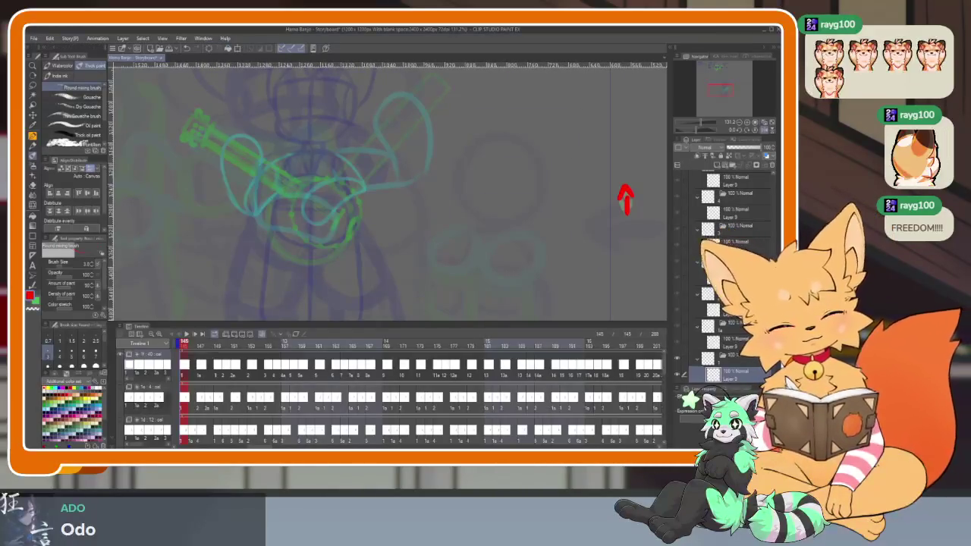
Step: Zoom the canvas out and back in, hiding and restoring the panels
scroll(725, 266, down, 3)
scroll(721, 265, down, 1)
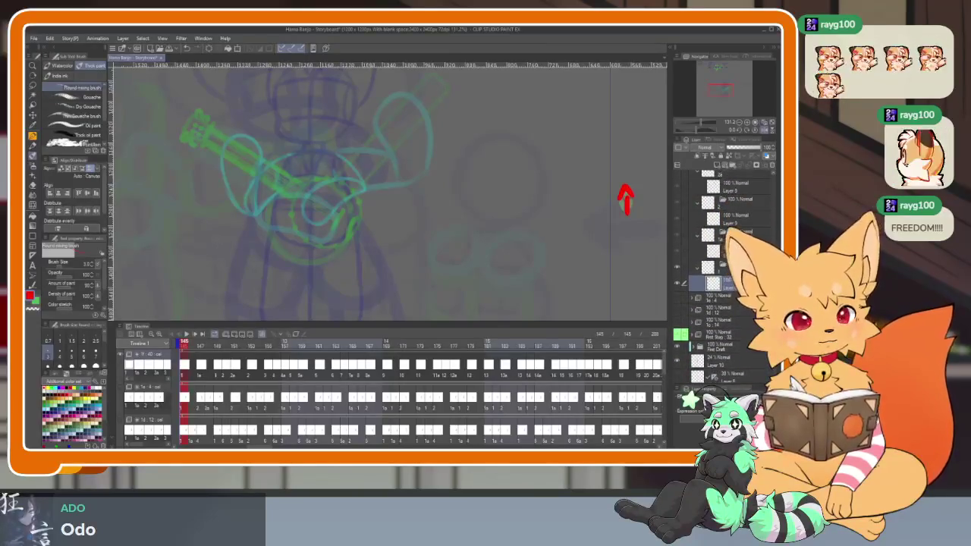
key(Tab)
scroll(453, 354, up, 1)
scroll(453, 354, up, 1)
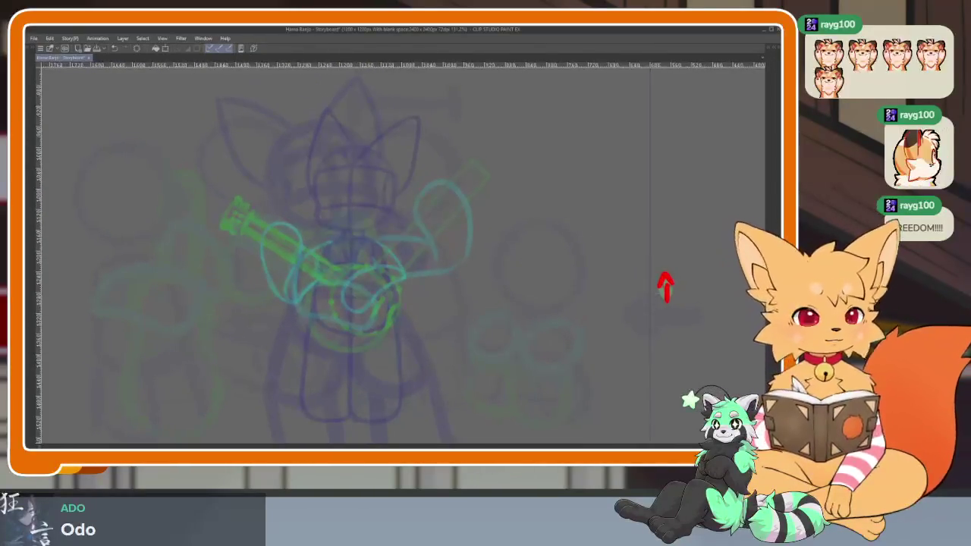
key(Tab)
Step: Toggle the guitar-player sketch layer on and off, then review the full canvas
click(680, 300)
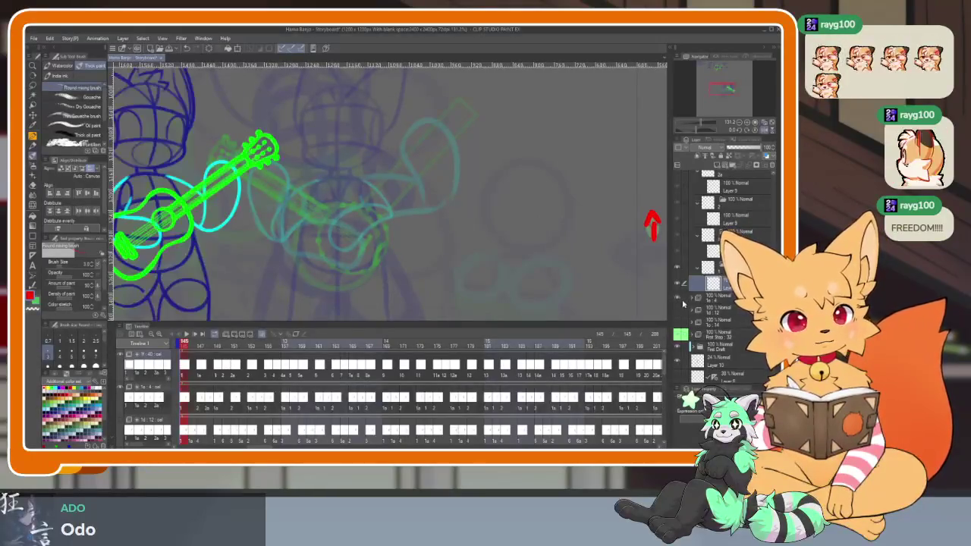
click(678, 300)
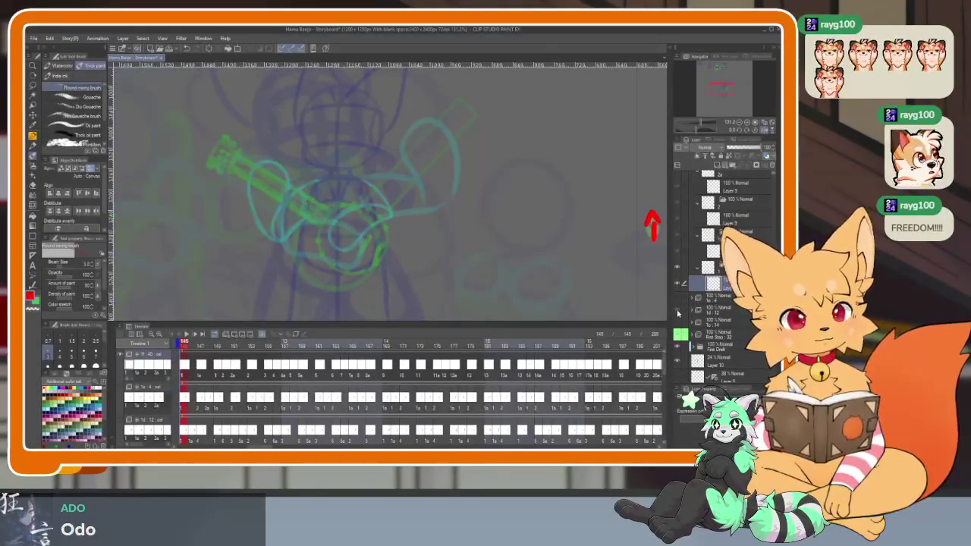
key(Tab)
scroll(624, 299, down, 2)
scroll(592, 299, down, 1)
scroll(653, 280, up, 1)
scroll(651, 314, up, 1)
key(Tab)
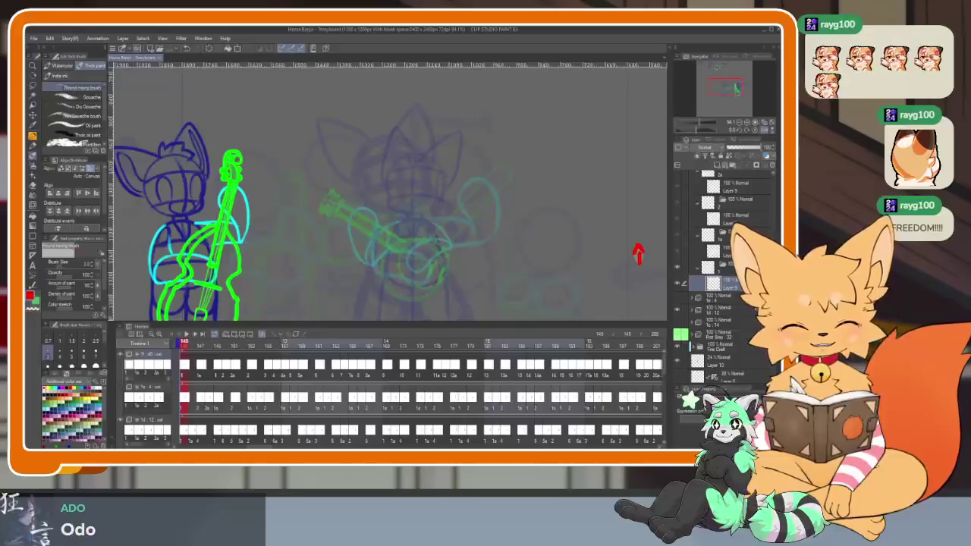
Step: Scroll down through the Layer palette to review the sketch layers
scroll(725, 266, down, 3)
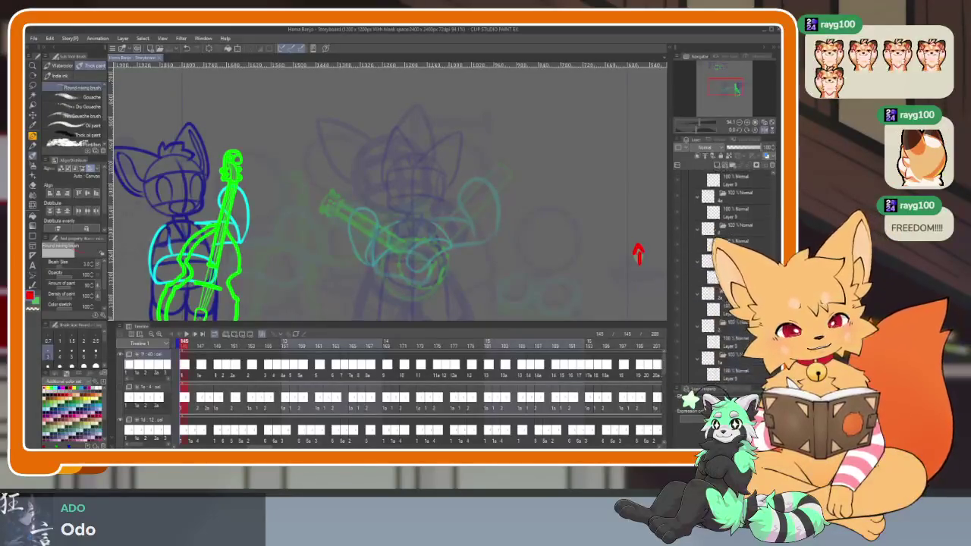
scroll(749, 244, down, 2)
scroll(749, 245, down, 1)
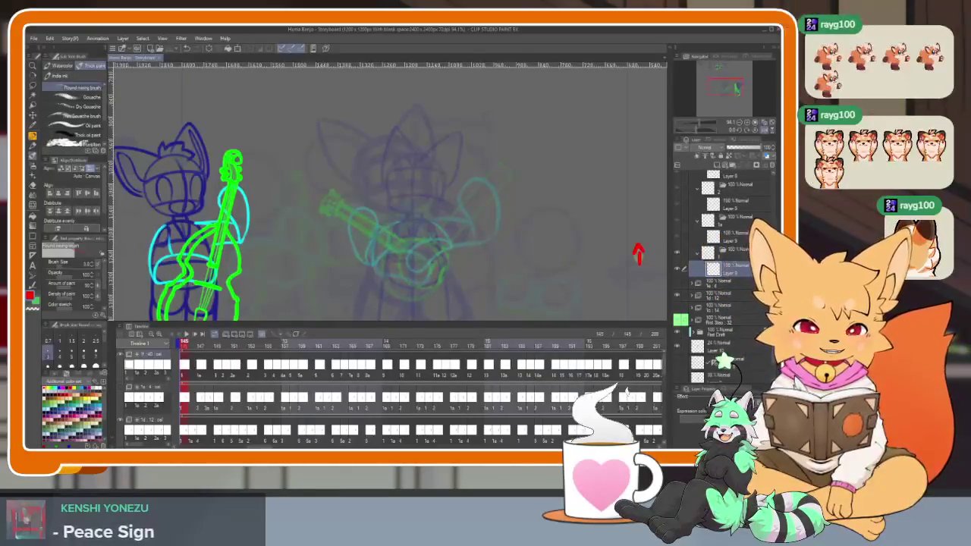
Step: Scroll and zoom the timeline to bring the later frames into view
scroll(425, 409, right, 5)
scroll(426, 408, right, 3)
scroll(394, 410, right, 2)
scroll(342, 414, right, 2)
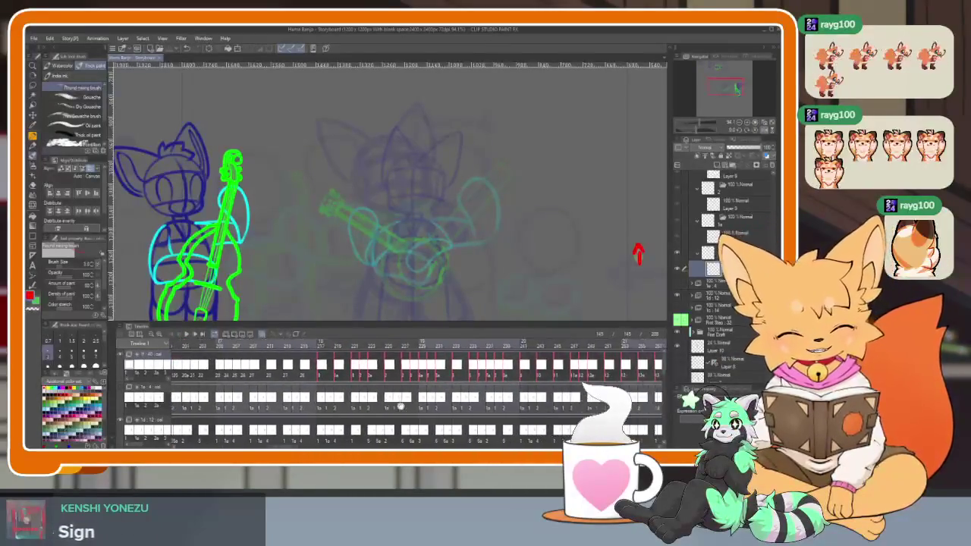
scroll(254, 423, right, 2)
scroll(254, 423, right, 3)
scroll(304, 414, right, 3)
scroll(379, 410, right, 2)
scroll(491, 403, down, 3)
scroll(491, 403, down, 2)
scroll(425, 410, down, 2)
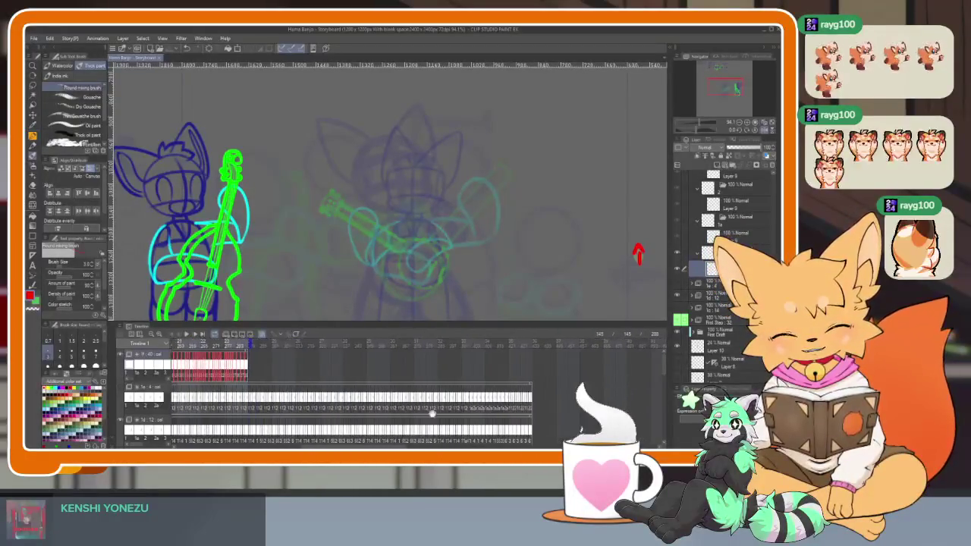
scroll(425, 414, down, 2)
scroll(535, 412, up, 2)
scroll(543, 412, up, 2)
scroll(554, 411, up, 2)
scroll(566, 411, up, 1)
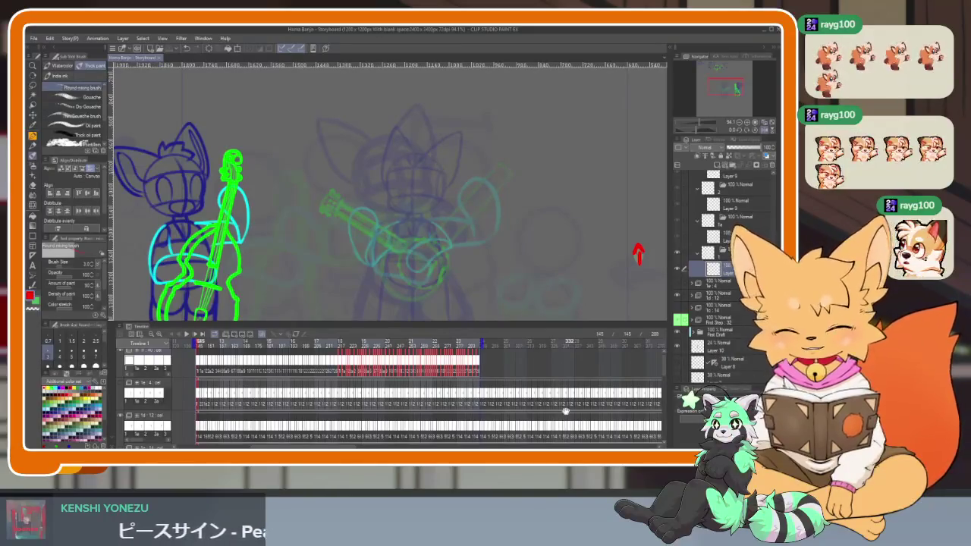
Step: Extend playback to frame 370, scrub to check the bass player's pose, then reset the end to 289
click(640, 340)
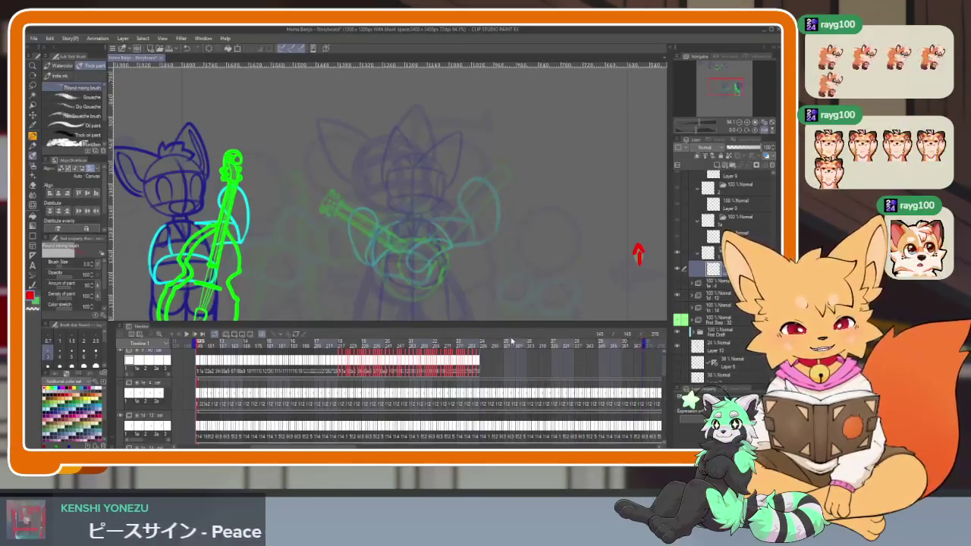
click(528, 346)
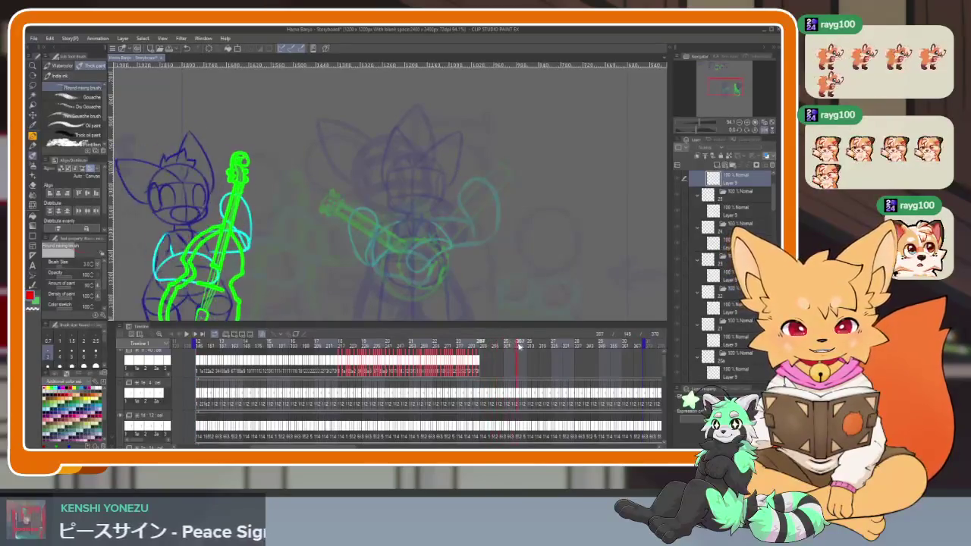
drag(528, 347, 626, 343)
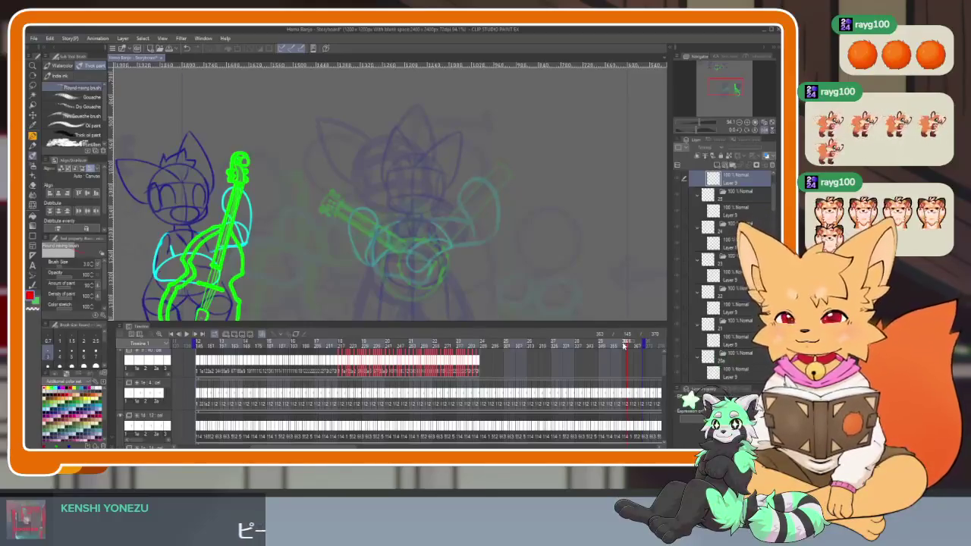
click(623, 346)
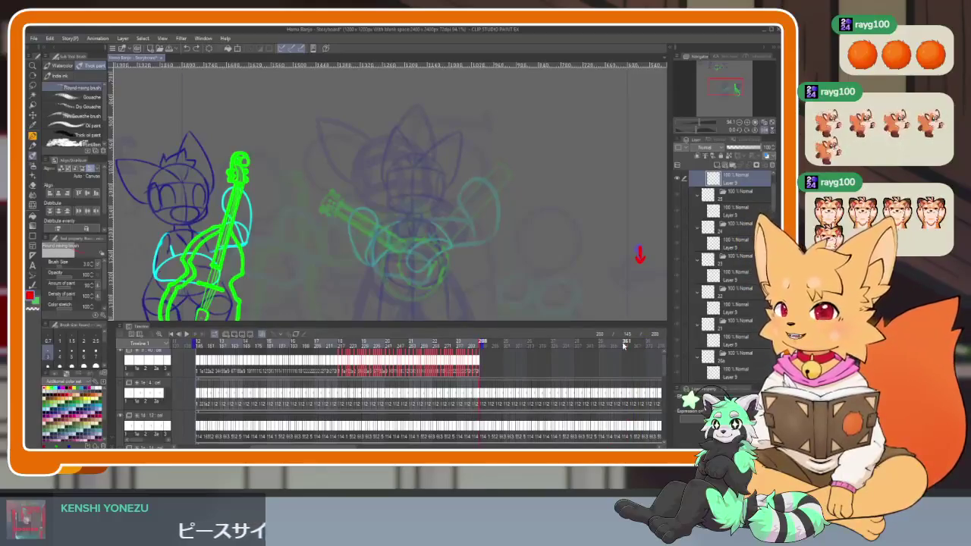
Step: Jump back to frame 145 and scrub slightly, then hide and restore the panels
scroll(400, 394, up, 3)
scroll(402, 398, down, 2)
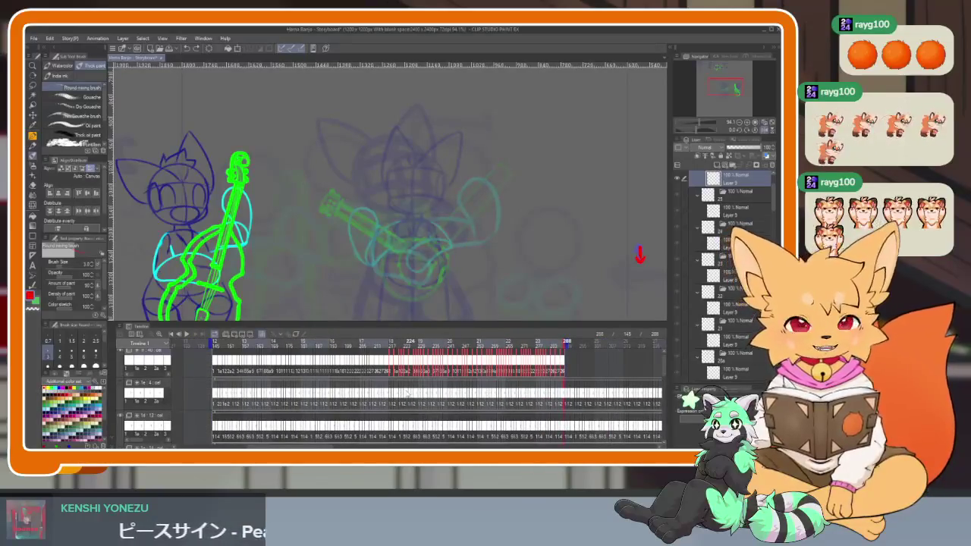
click(217, 343)
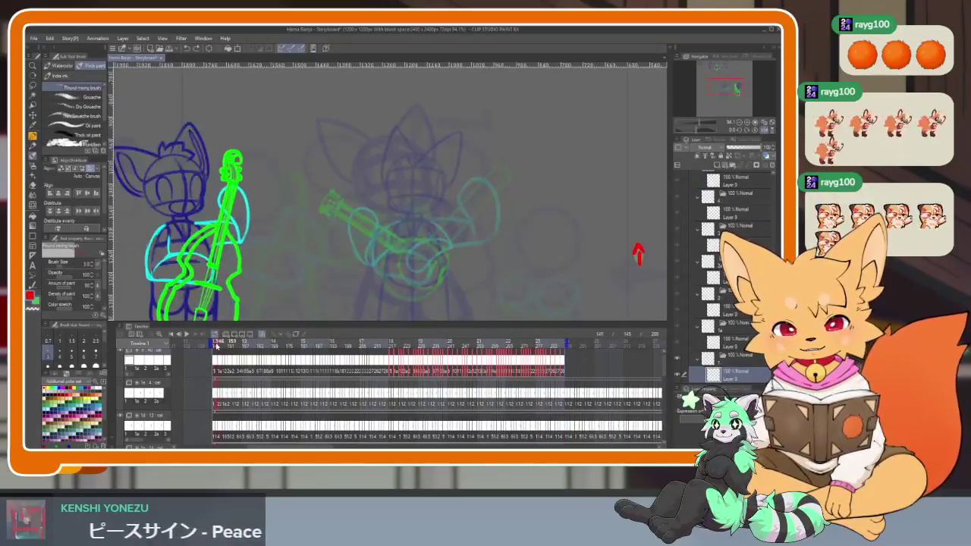
drag(219, 346, 216, 345)
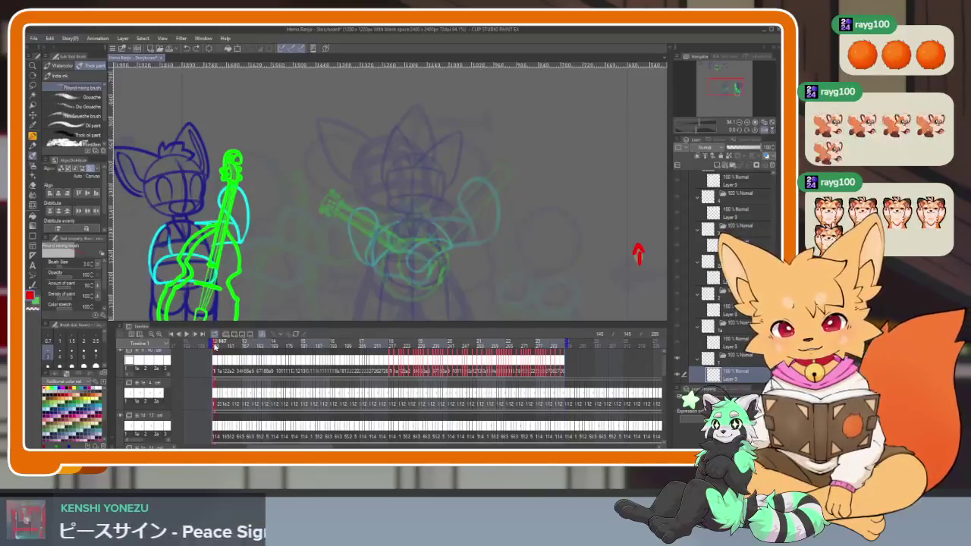
key(Tab)
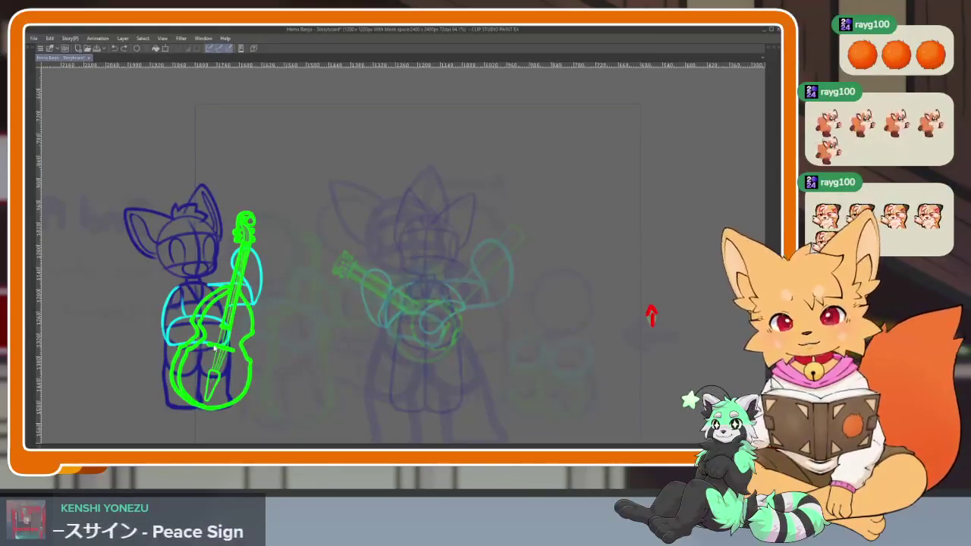
key(Tab)
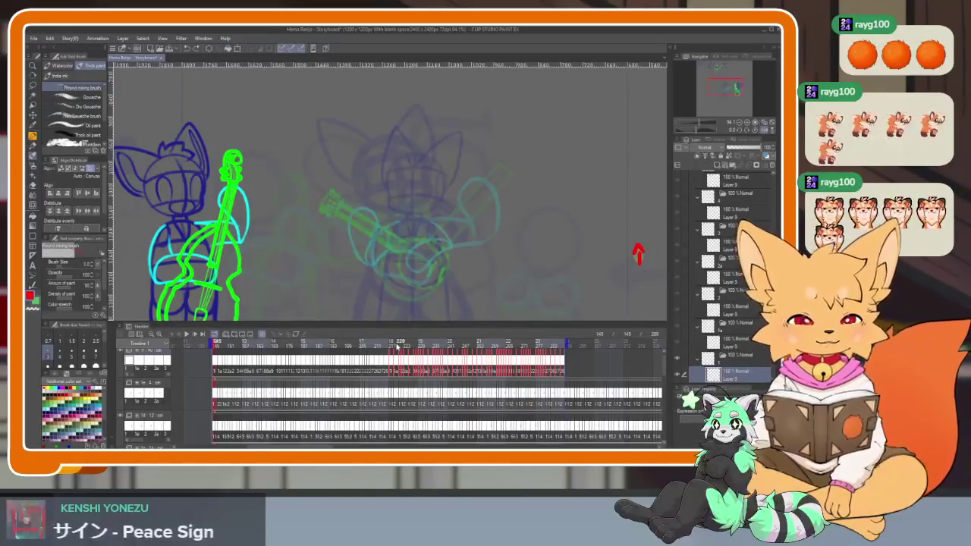
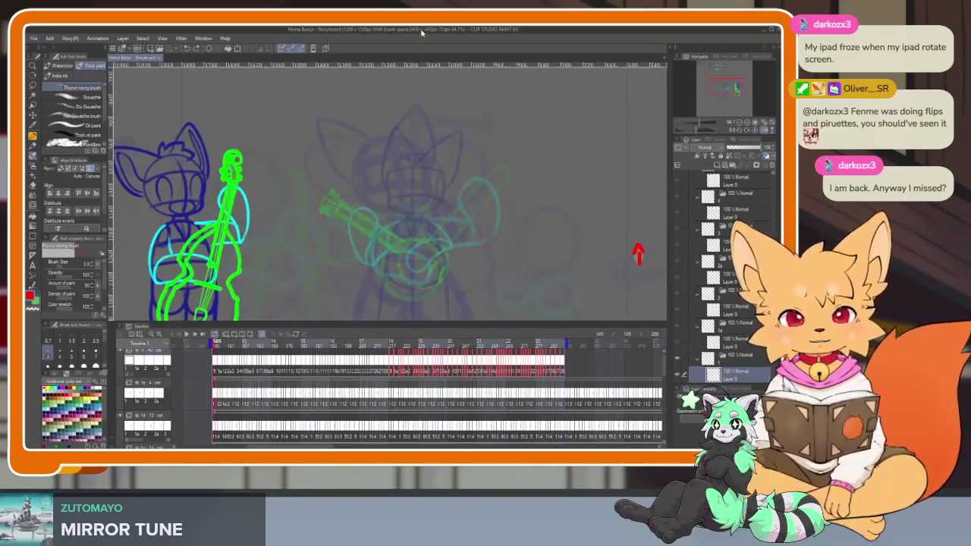
Step: Hide the palettes and zoom and pan in close on the fox's banjo sketch
key(Tab)
scroll(462, 334, up, 1)
scroll(451, 334, up, 2)
scroll(456, 341, up, 1)
scroll(470, 340, down, 1)
scroll(449, 332, up, 2)
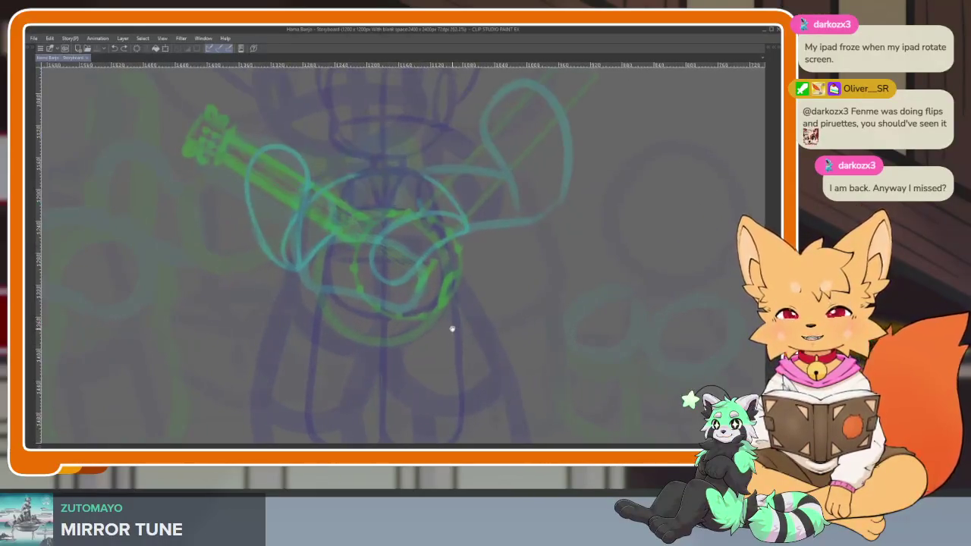
scroll(460, 329, down, 1)
scroll(458, 327, down, 2)
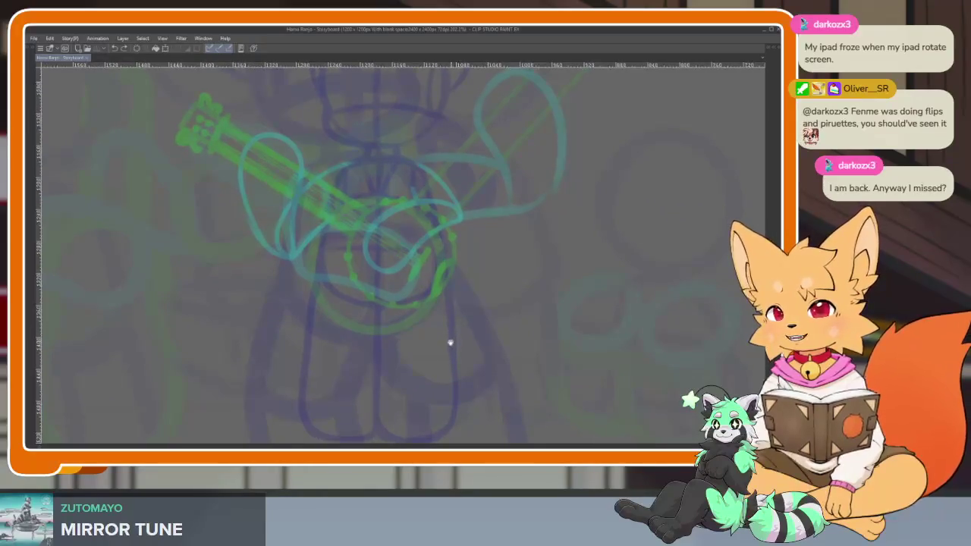
scroll(454, 335, down, 1)
scroll(455, 333, down, 1)
drag(464, 342, 460, 331)
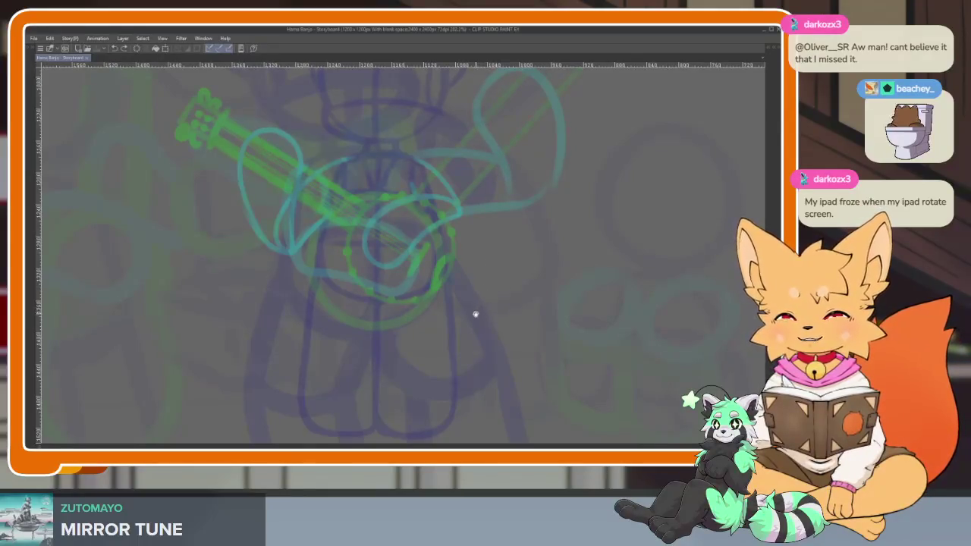
drag(442, 334, 444, 345)
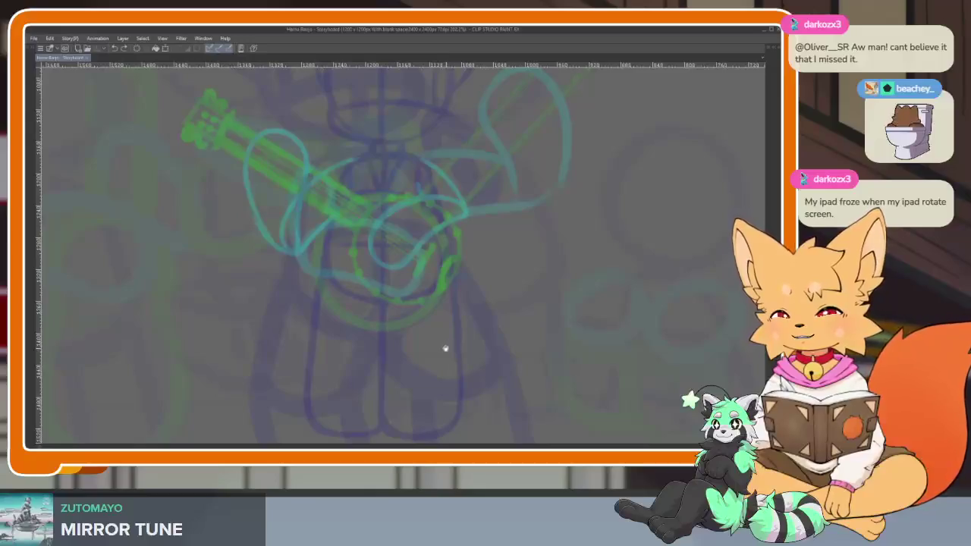
Step: Bring the palettes and timeline back and move the playhead to a slightly later frame
key(Tab)
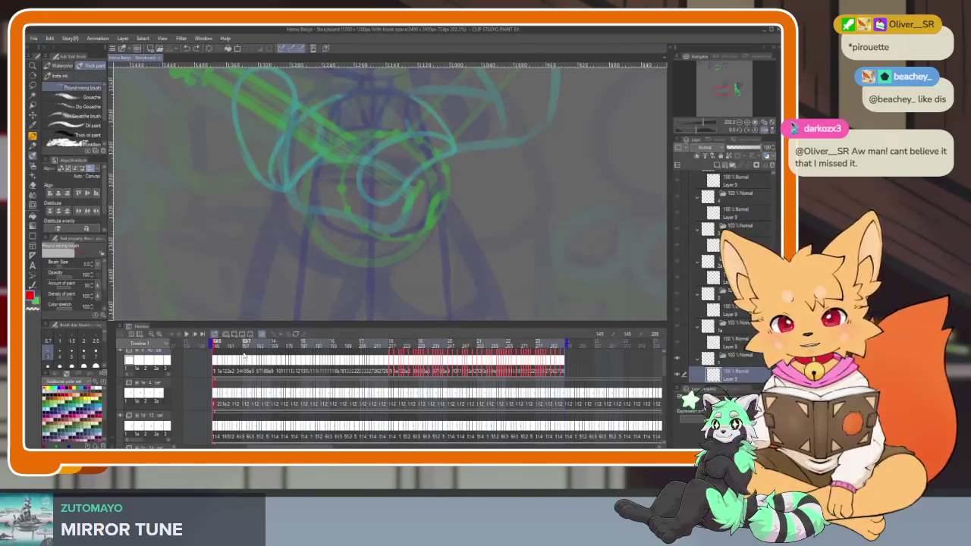
click(220, 347)
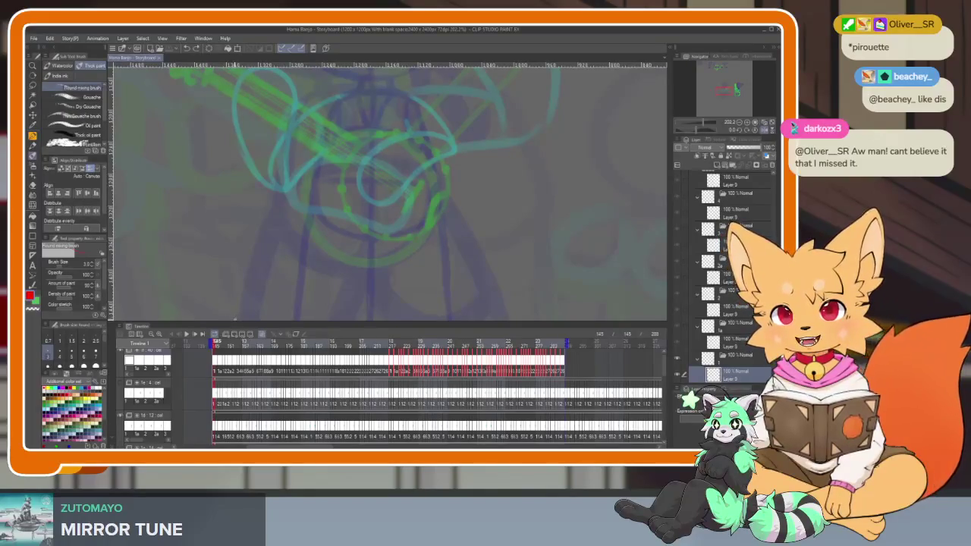
scroll(228, 384, up, 1)
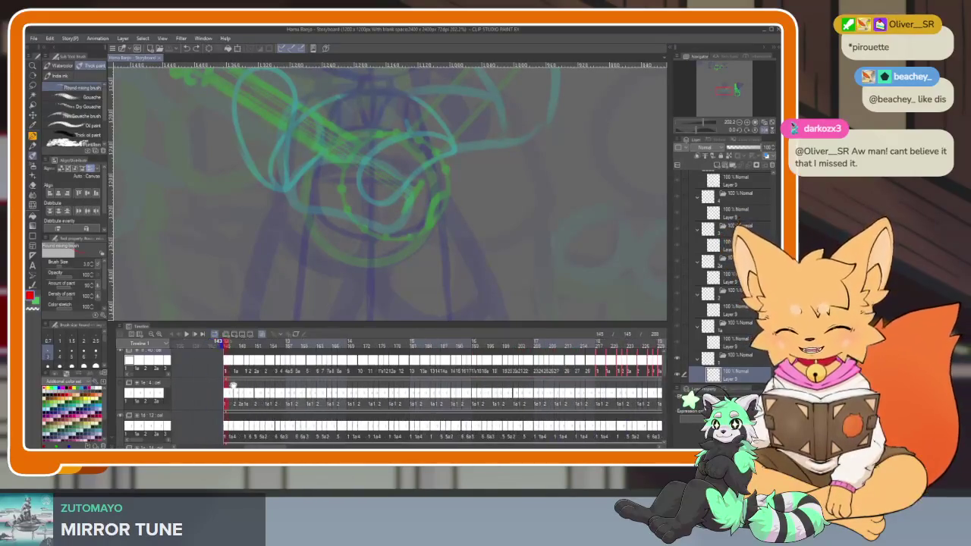
Step: Jump to frame 147 and view it full-window, zoomed in
scroll(425, 387, up, 1)
click(221, 365)
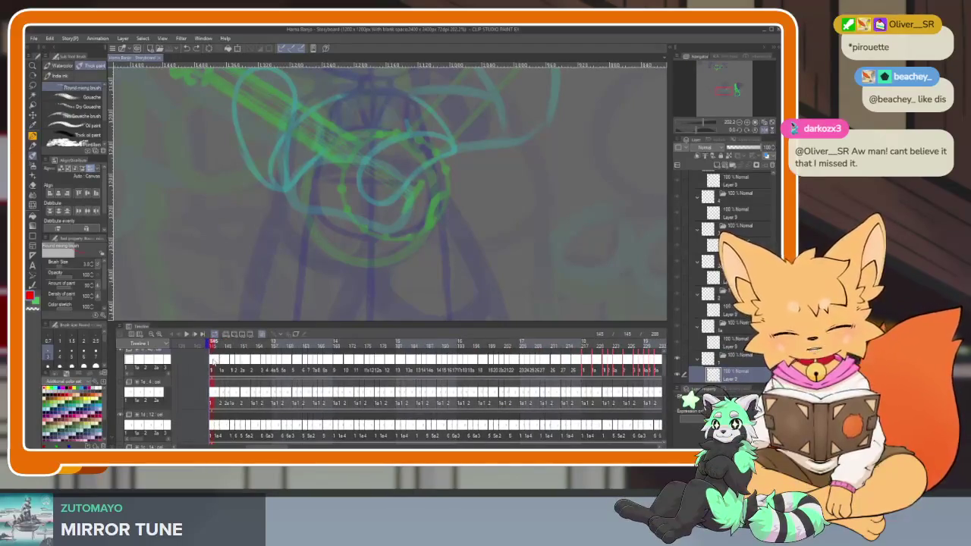
key(Tab)
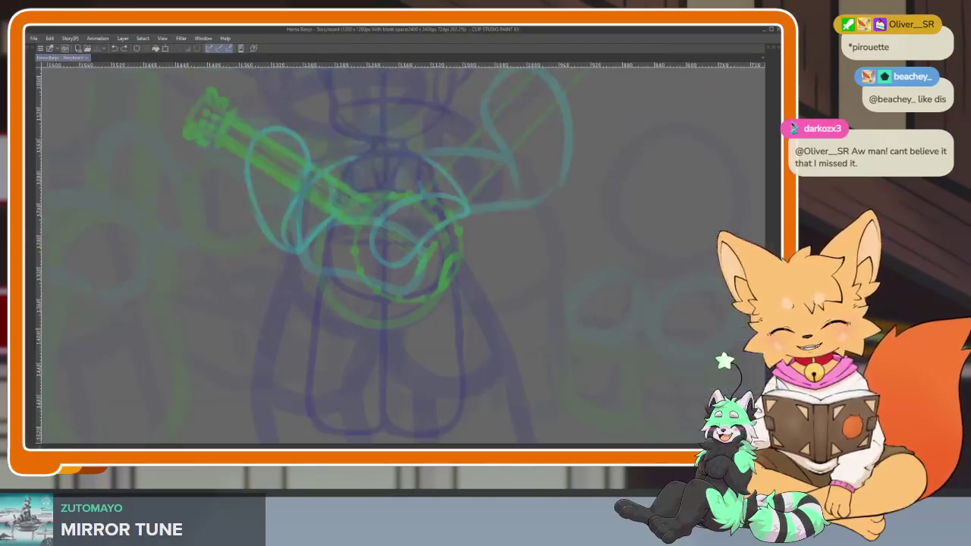
scroll(406, 324, up, 1)
scroll(427, 318, up, 1)
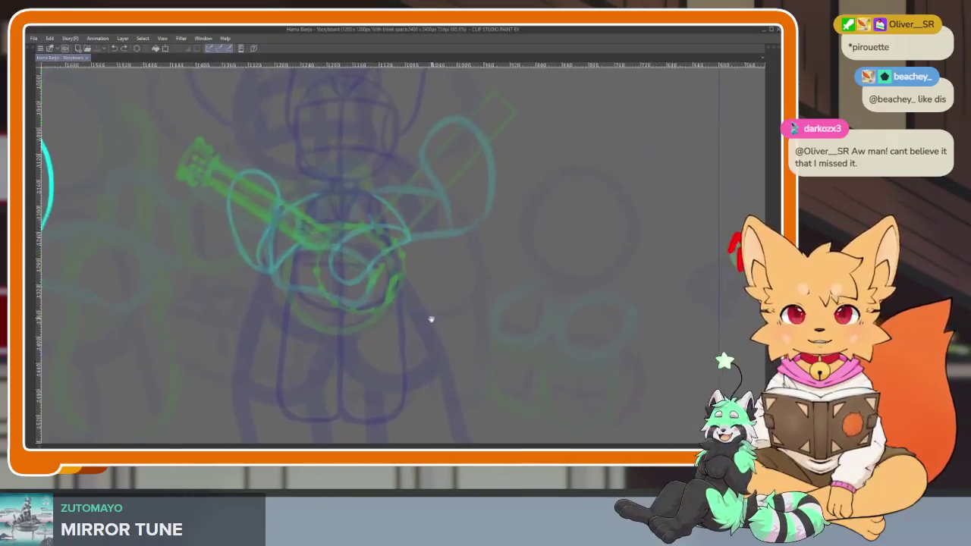
scroll(430, 331, down, 1)
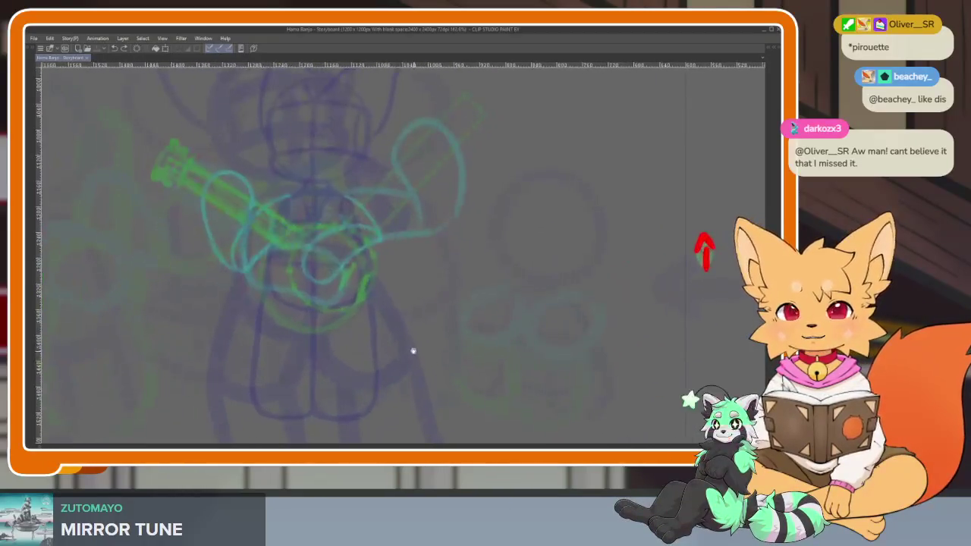
scroll(392, 364, up, 1)
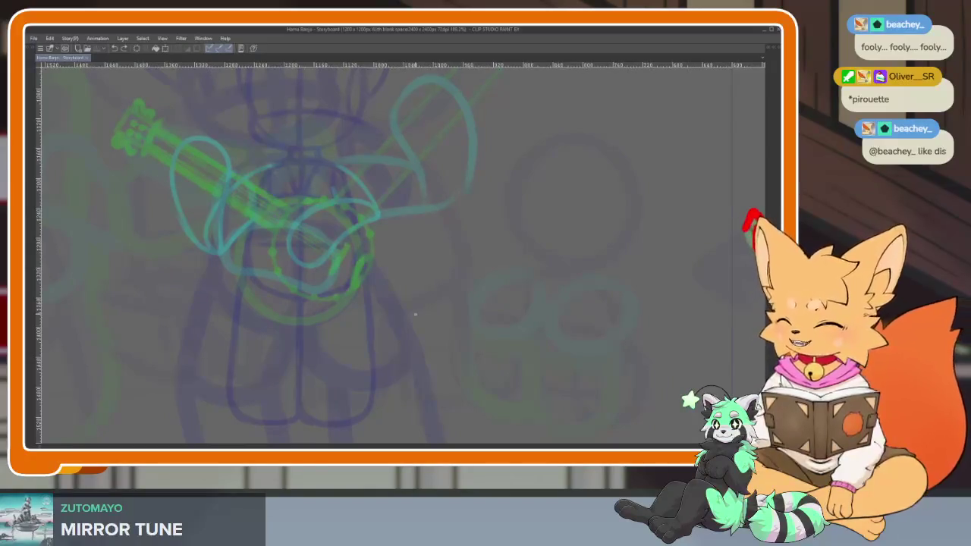
Step: Toggle the palettes and timeline on and off while reviewing the frame
key(Tab)
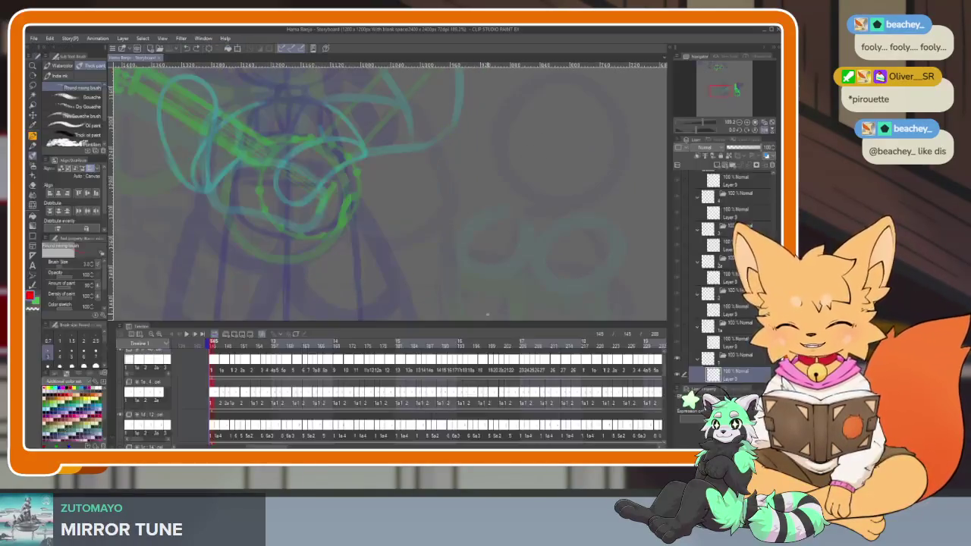
key(Tab)
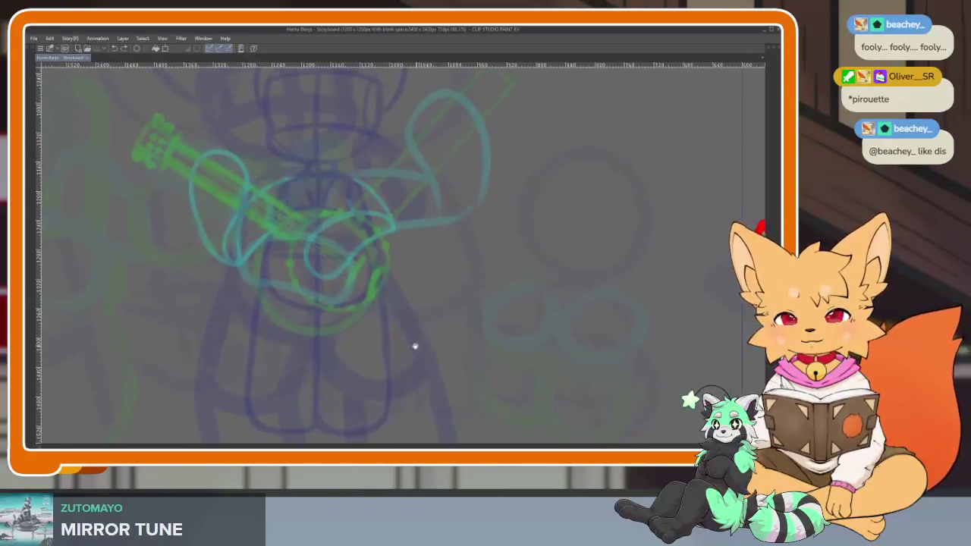
scroll(414, 345, down, 1)
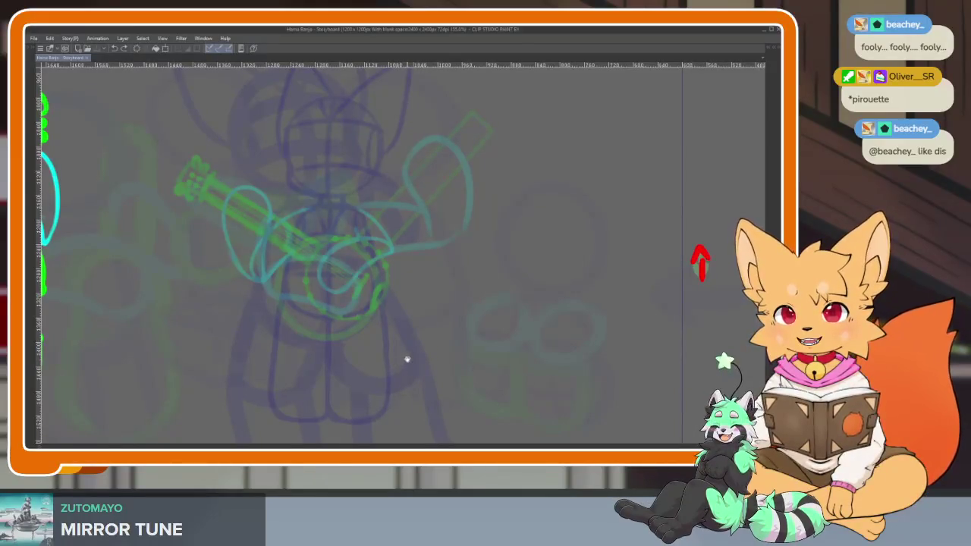
scroll(406, 354, down, 1)
key(Tab)
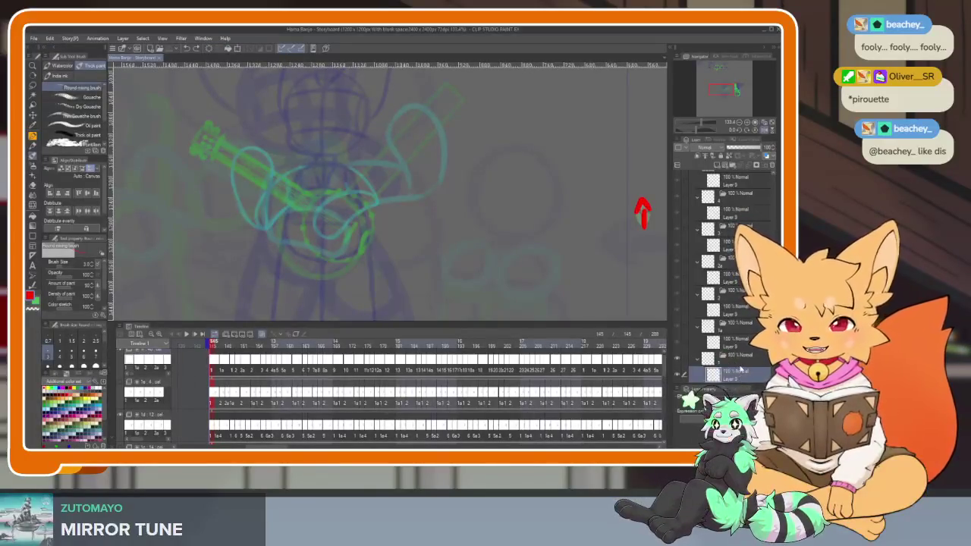
key(Tab)
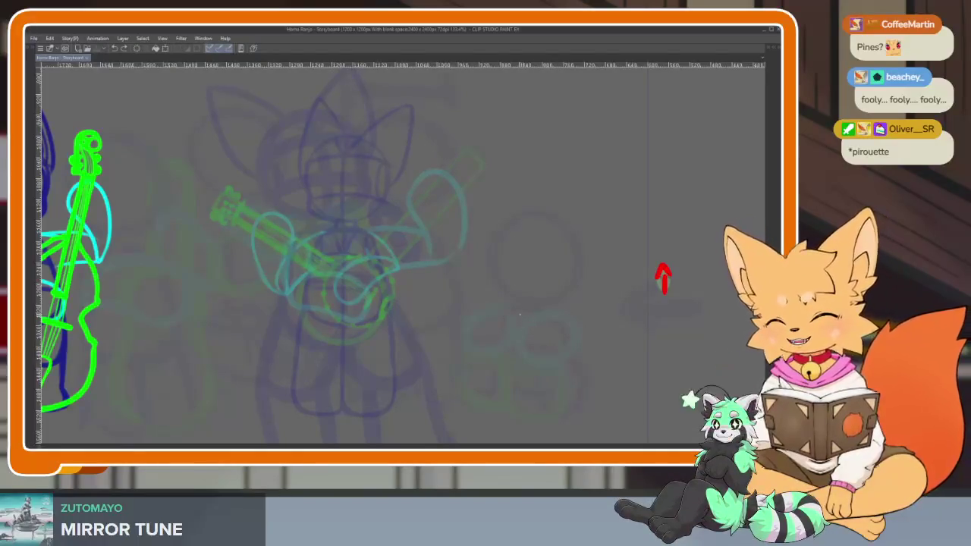
key(Tab)
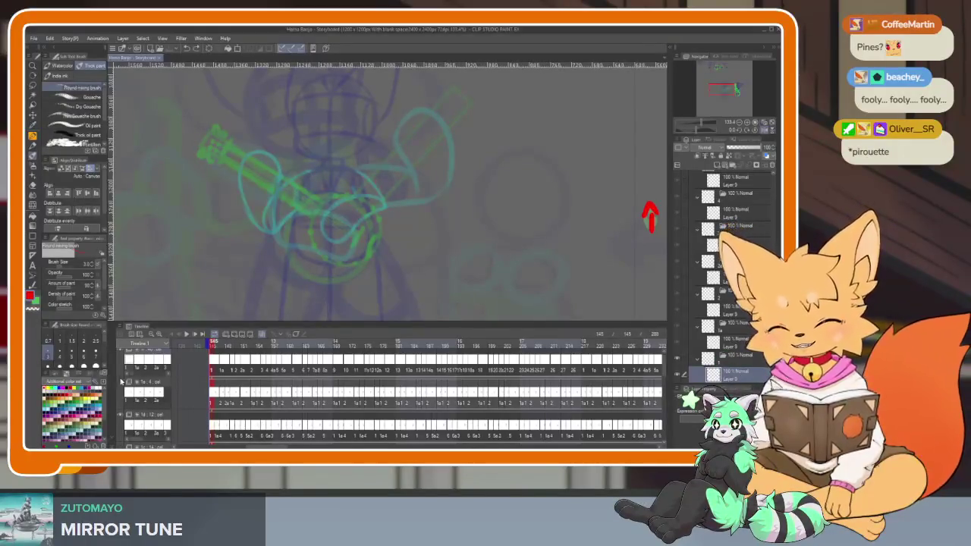
key(Tab)
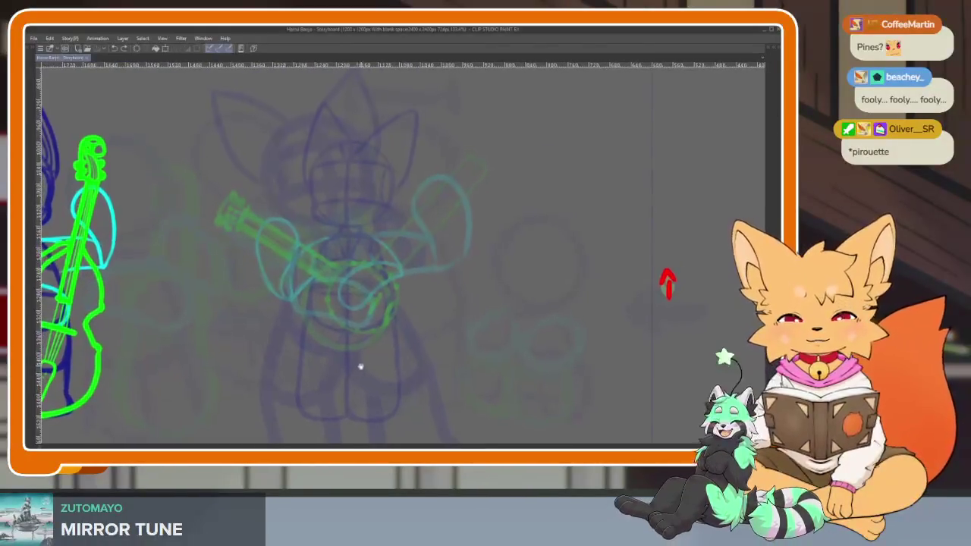
Step: Zoom the full-window canvas in onto the fox's head above the banjo
scroll(371, 349, up, 1)
scroll(394, 321, up, 1)
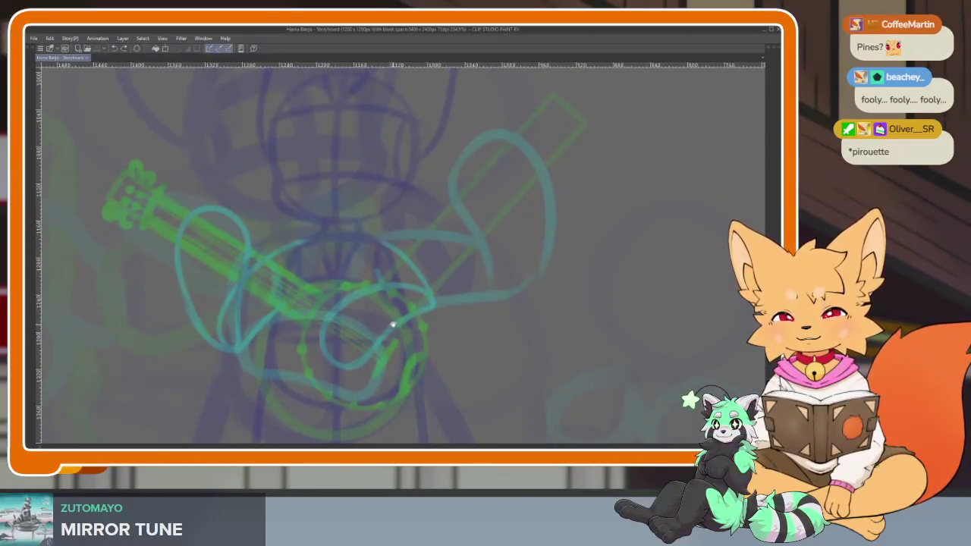
scroll(382, 323, down, 1)
scroll(380, 340, down, 1)
scroll(377, 349, down, 1)
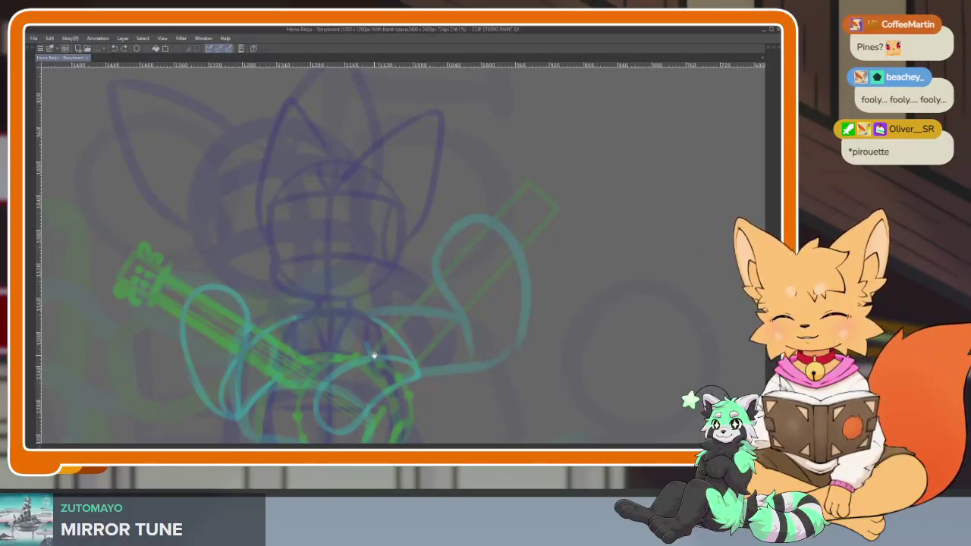
scroll(378, 354, down, 1)
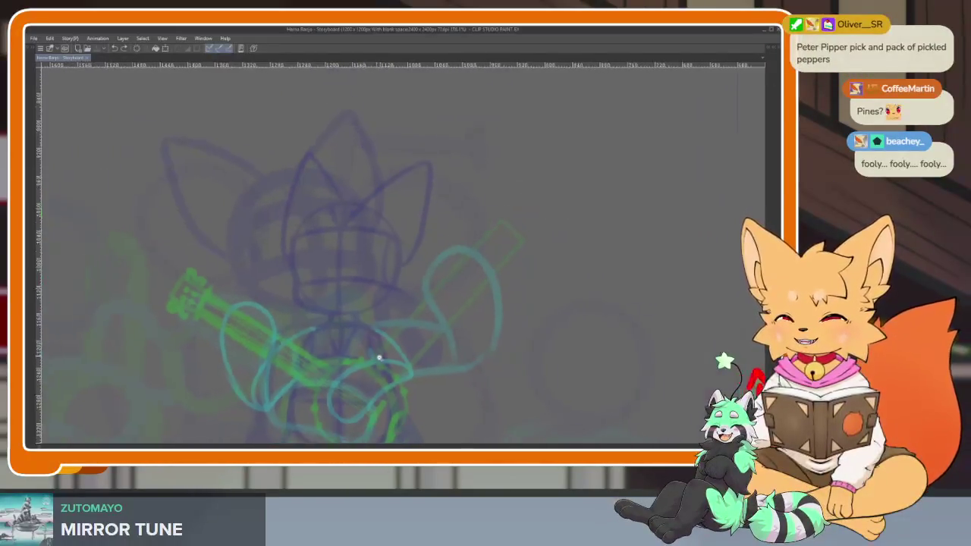
scroll(389, 349, down, 1)
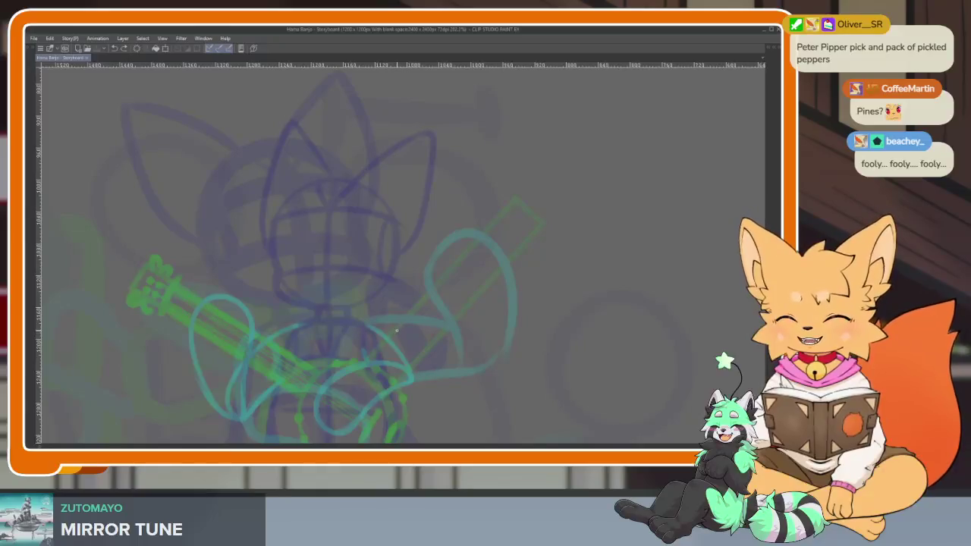
scroll(380, 372, down, 1)
scroll(385, 361, up, 1)
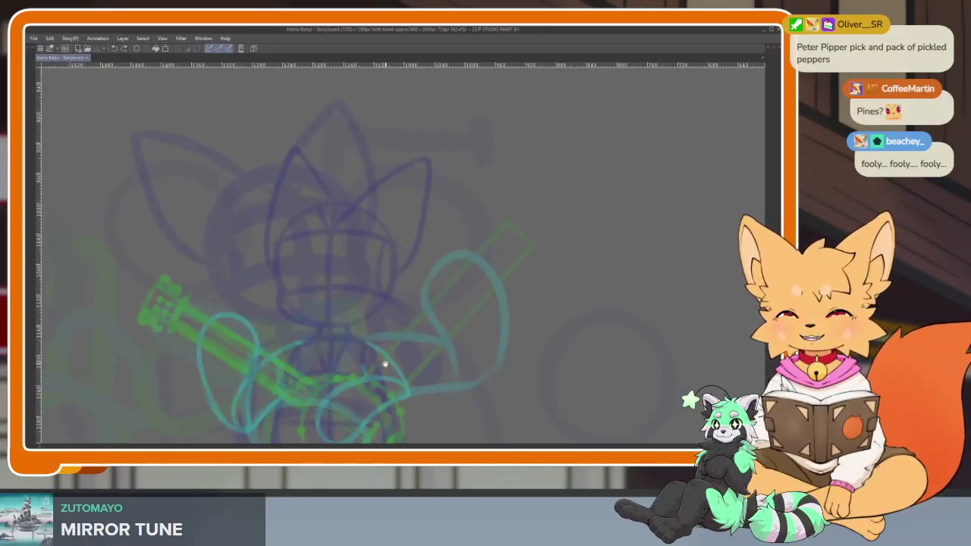
scroll(383, 362, up, 1)
scroll(384, 364, up, 1)
scroll(383, 368, up, 1)
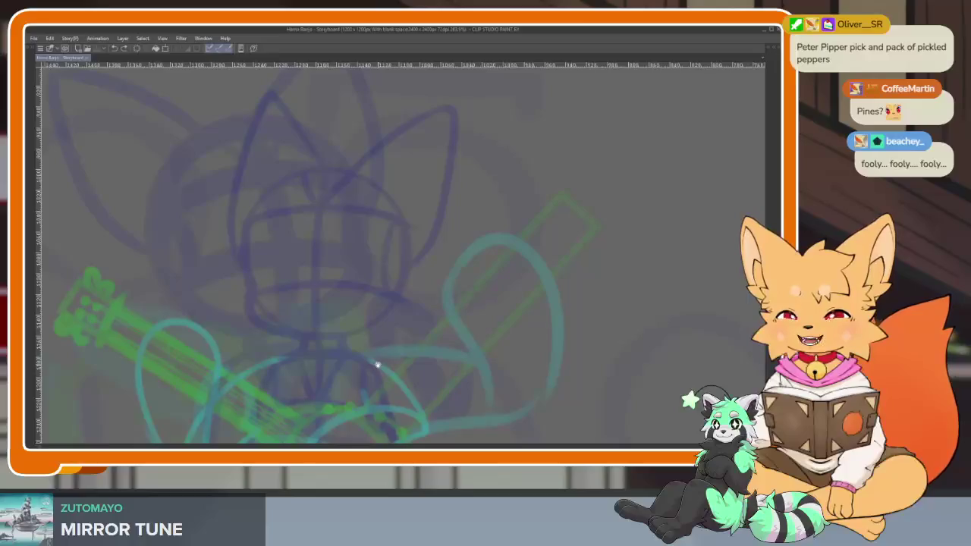
scroll(383, 367, up, 1)
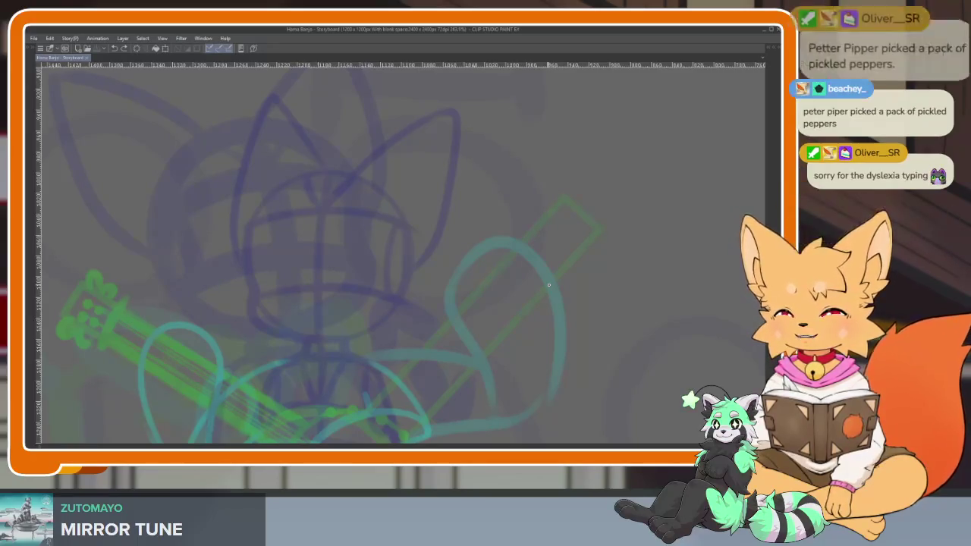
Step: Try a dark stroke over the fox's head, undo it, and restore the palettes
scroll(470, 360, up, 1)
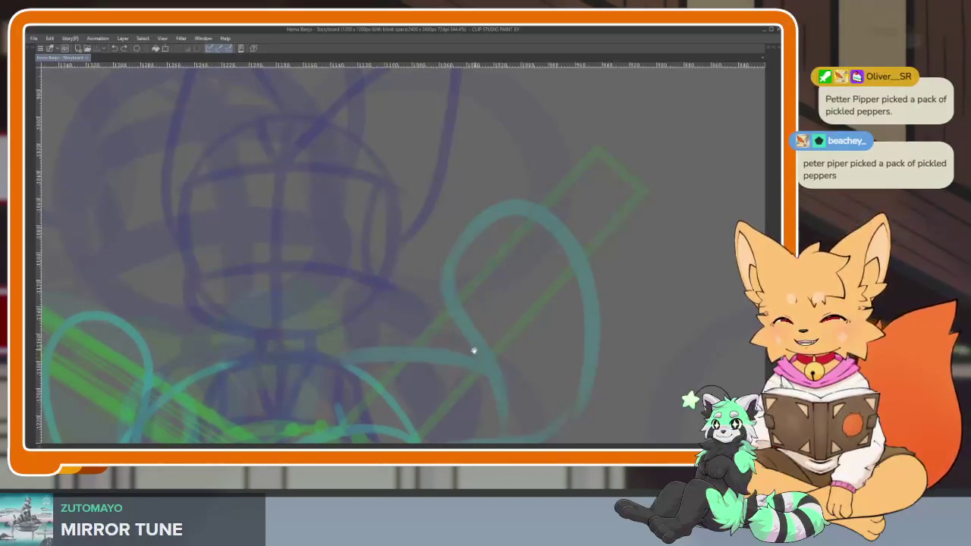
scroll(456, 371, up, 1)
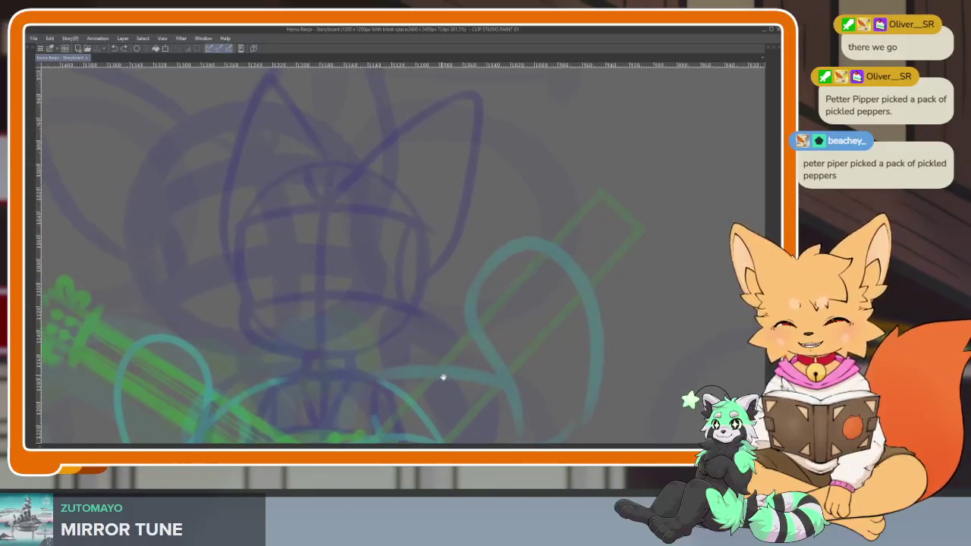
drag(323, 216, 410, 355)
key(ctrl+z)
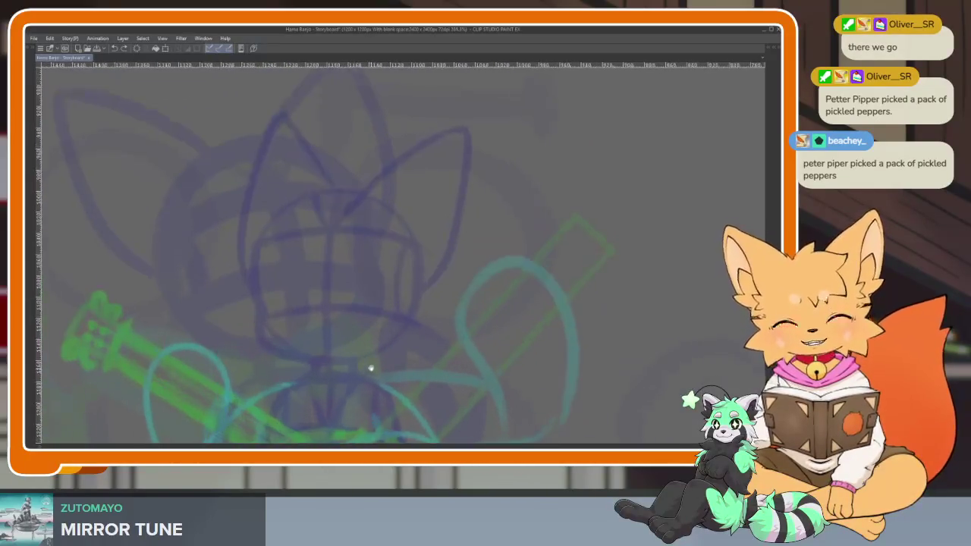
key(Tab)
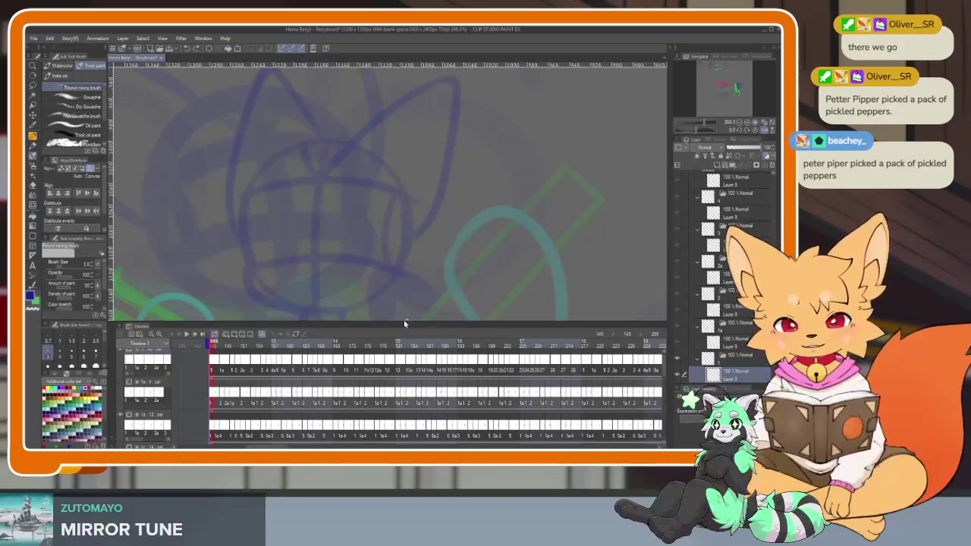
Step: Zoom, pan and slightly tilt the full-window canvas onto the fox's head, then restore the palettes
key(Tab)
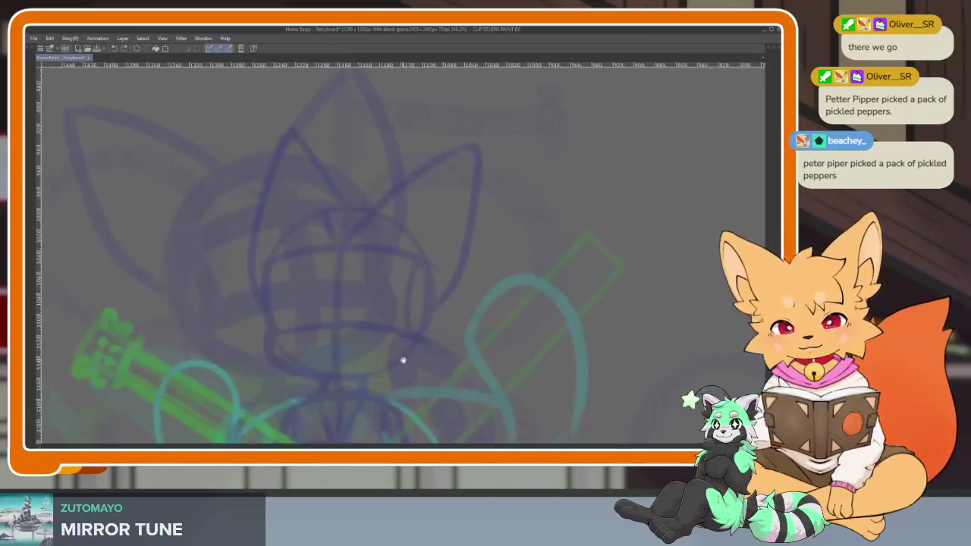
scroll(394, 368, up, 3)
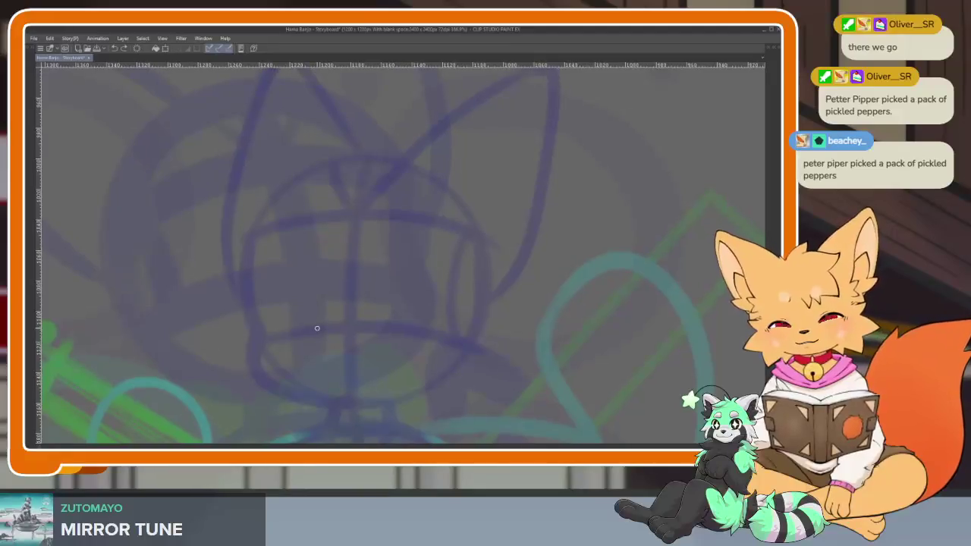
scroll(307, 292, right, 2)
scroll(310, 288, right, 2)
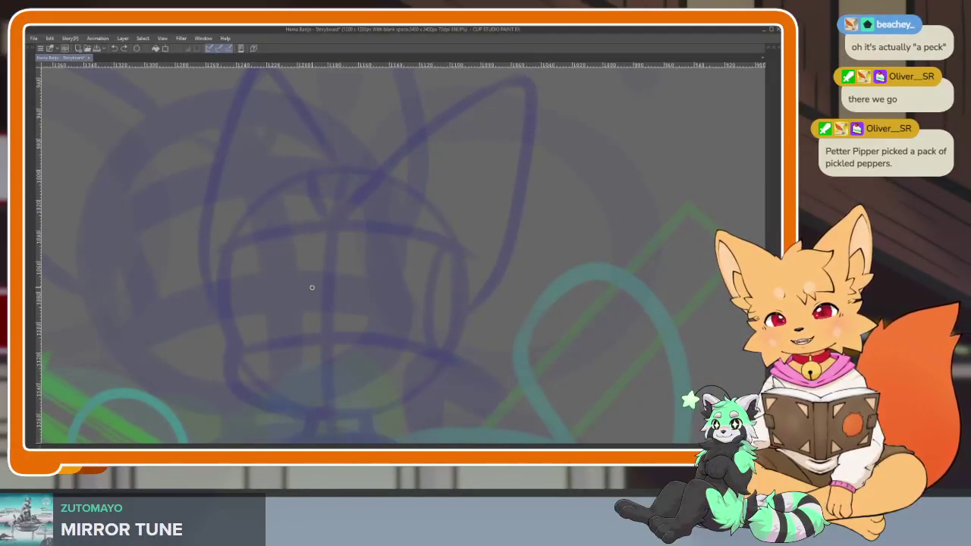
scroll(317, 286, right, 1)
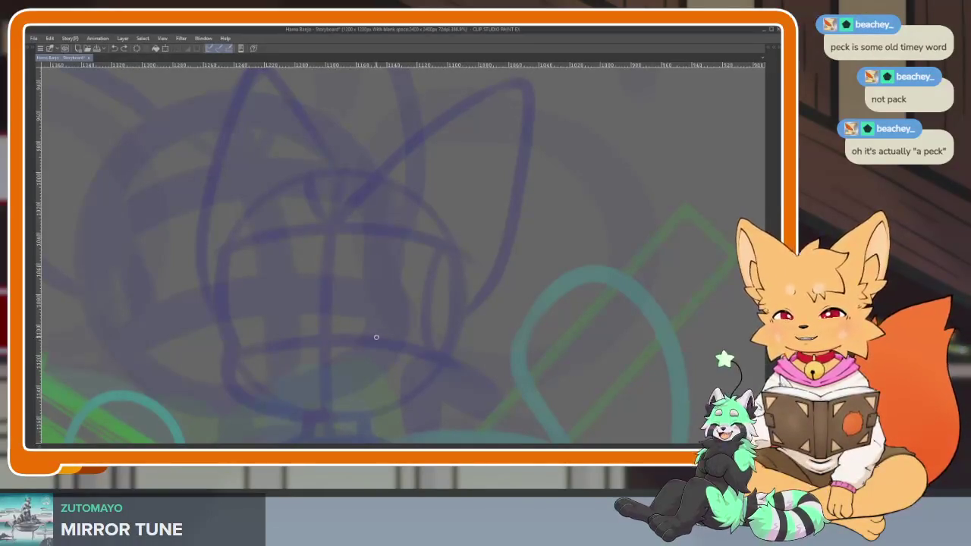
mouse_move(388, 352)
mouse_down()
mouse_move(402, 333)
mouse_move(389, 363)
mouse_move(384, 338)
mouse_up()
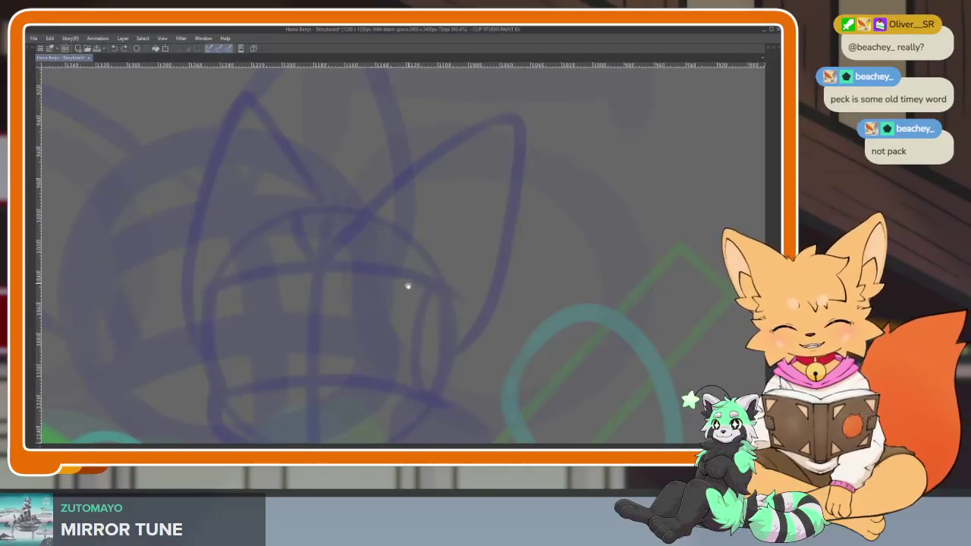
drag(409, 279, 386, 215)
key(Tab)
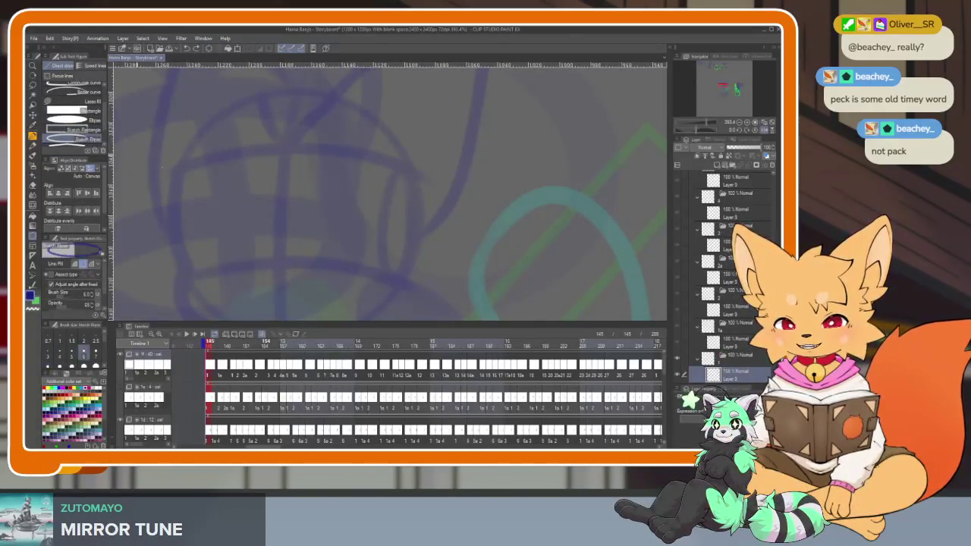
Step: Draw the dark blue head oval over the storyboard fox
key(Tab)
scroll(412, 306, down, 5)
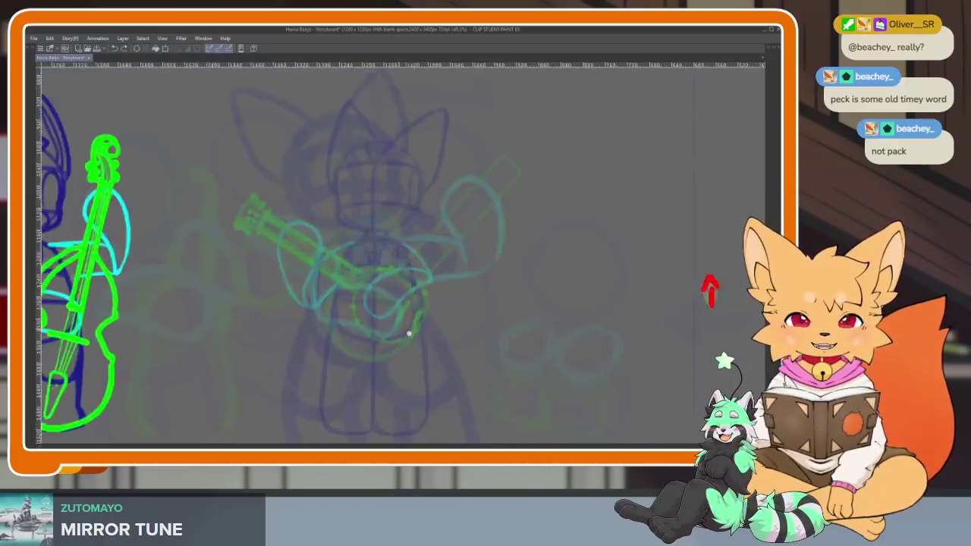
scroll(400, 319, up, 3)
scroll(397, 317, up, 2)
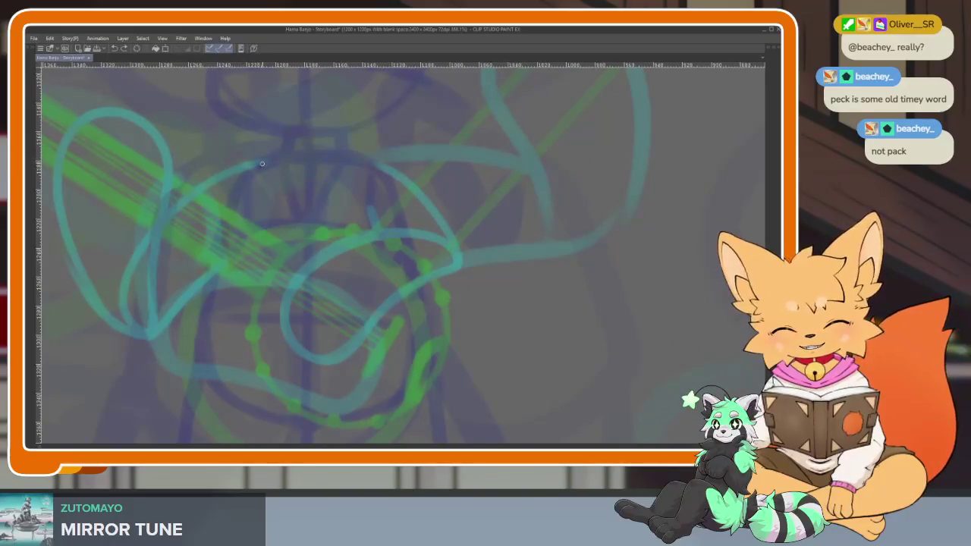
drag(261, 164, 375, 165)
mouse_move(252, 172)
mouse_down()
mouse_move(217, 240)
mouse_move(202, 369)
mouse_move(399, 389)
mouse_move(422, 287)
mouse_move(375, 167)
mouse_up()
Step: Draw a vertical centre line down the head, redrawing it once
scroll(422, 321, down, 2)
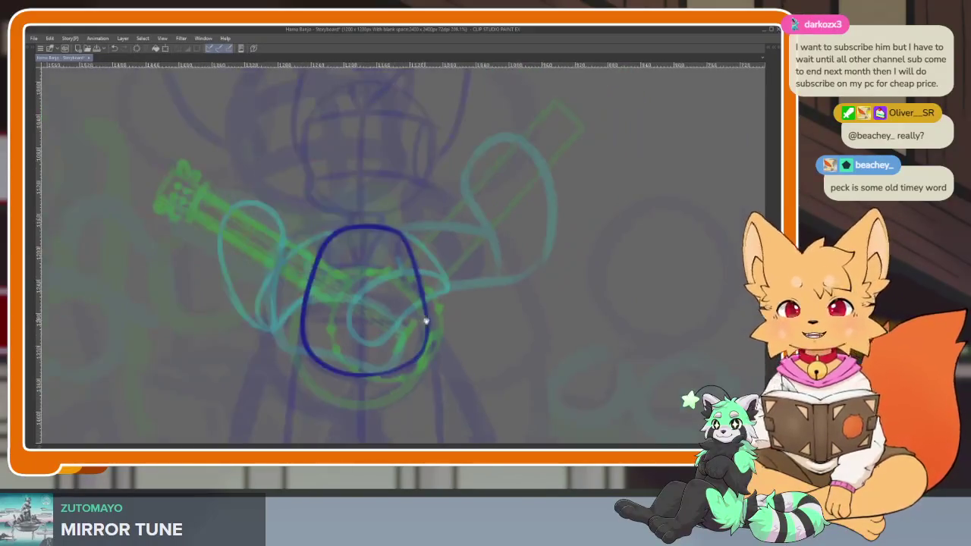
scroll(386, 346, up, 2)
scroll(416, 338, up, 1)
scroll(415, 338, down, 1)
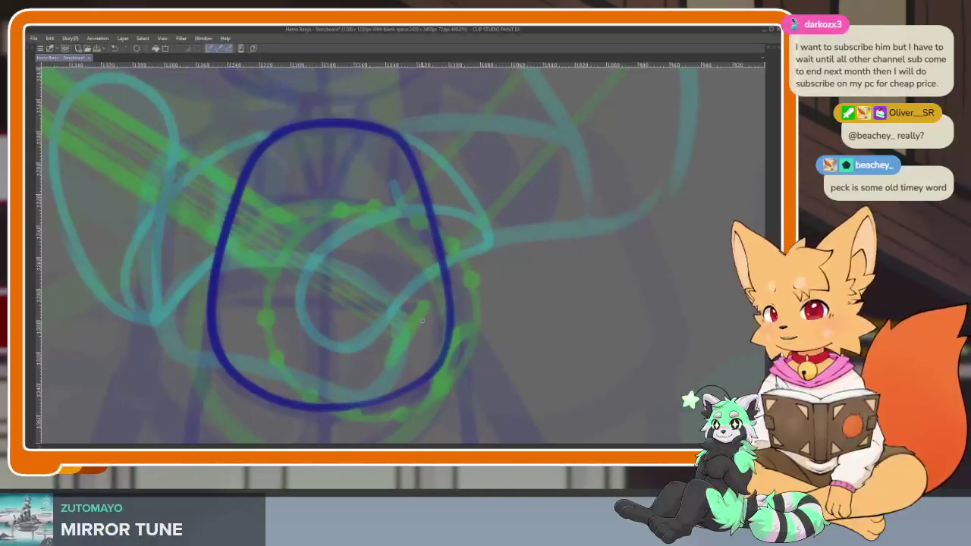
scroll(409, 351, down, 1)
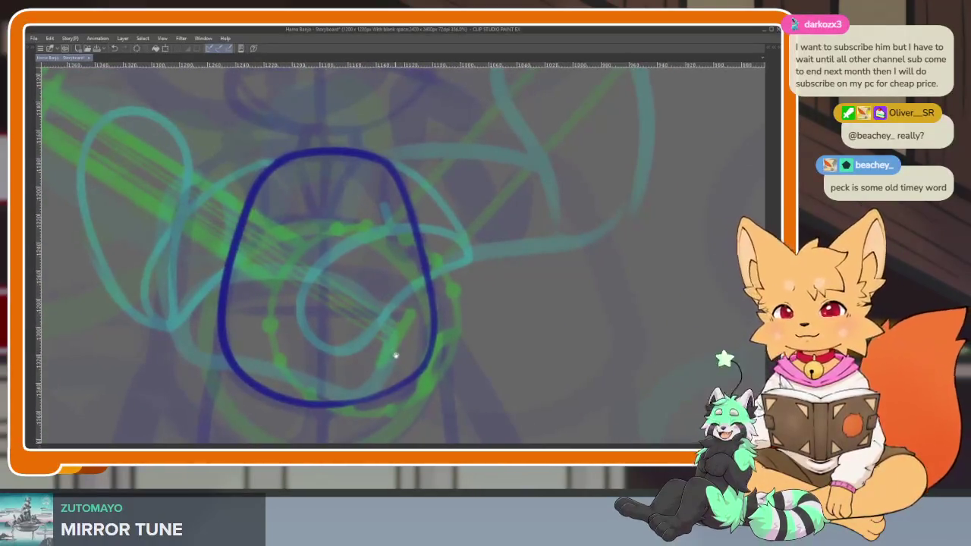
scroll(392, 354, down, 1)
scroll(390, 362, up, 1)
scroll(384, 362, up, 1)
scroll(365, 327, down, 1)
scroll(351, 289, up, 1)
drag(320, 140, 311, 413)
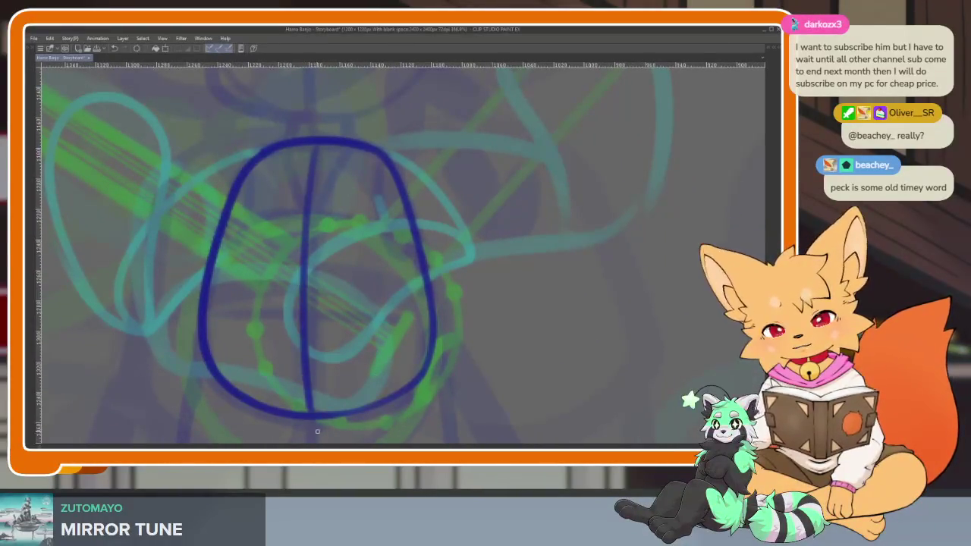
scroll(369, 341, down, 1)
scroll(432, 346, up, 1)
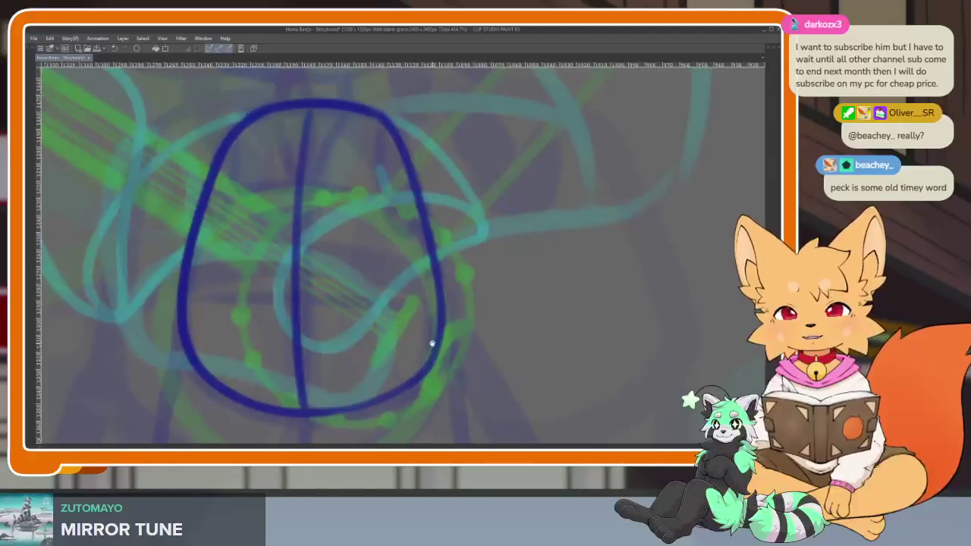
scroll(419, 353, down, 2)
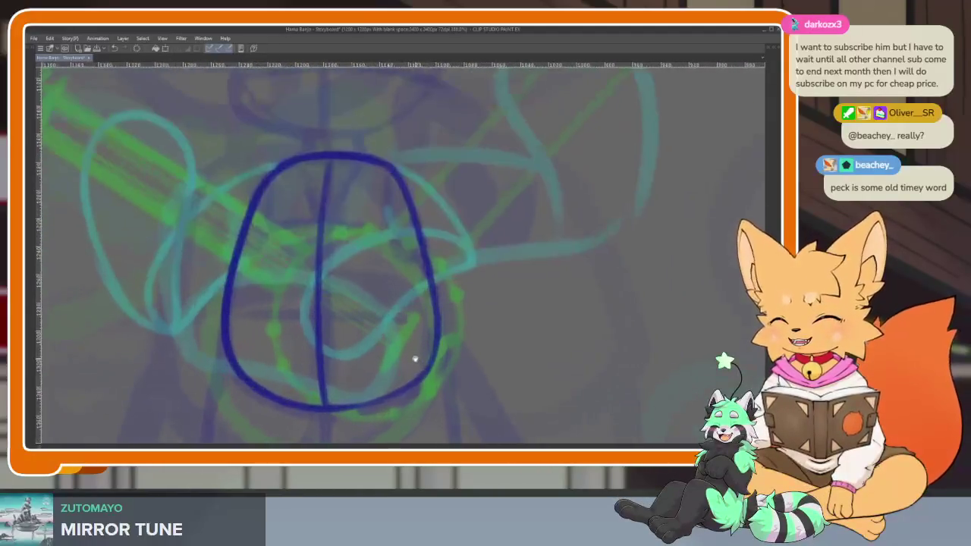
scroll(391, 354, up, 1)
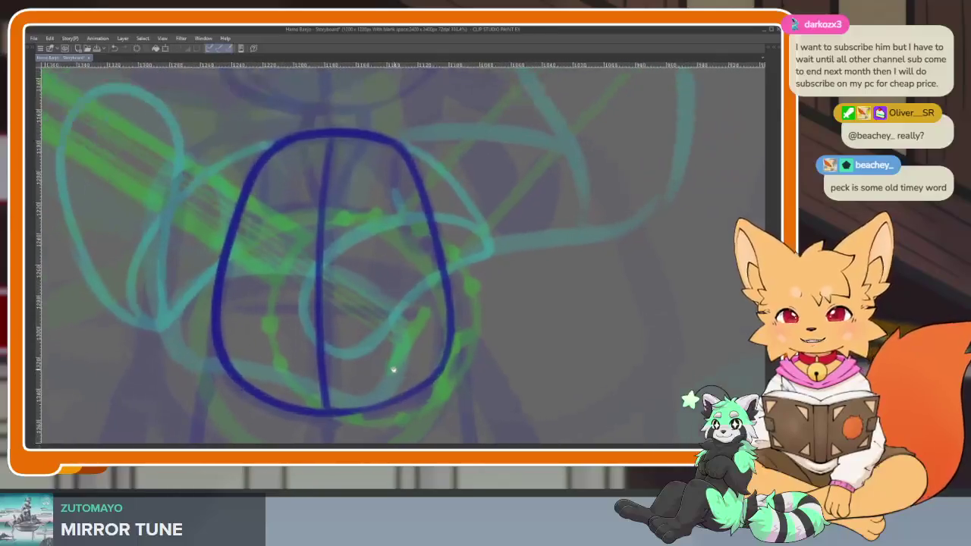
key(ctrl+z)
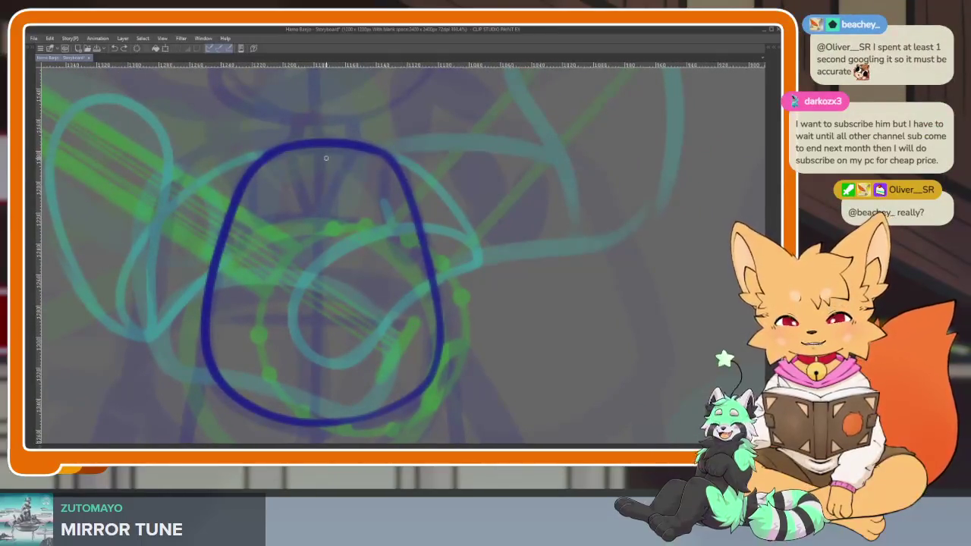
drag(317, 186, 311, 437)
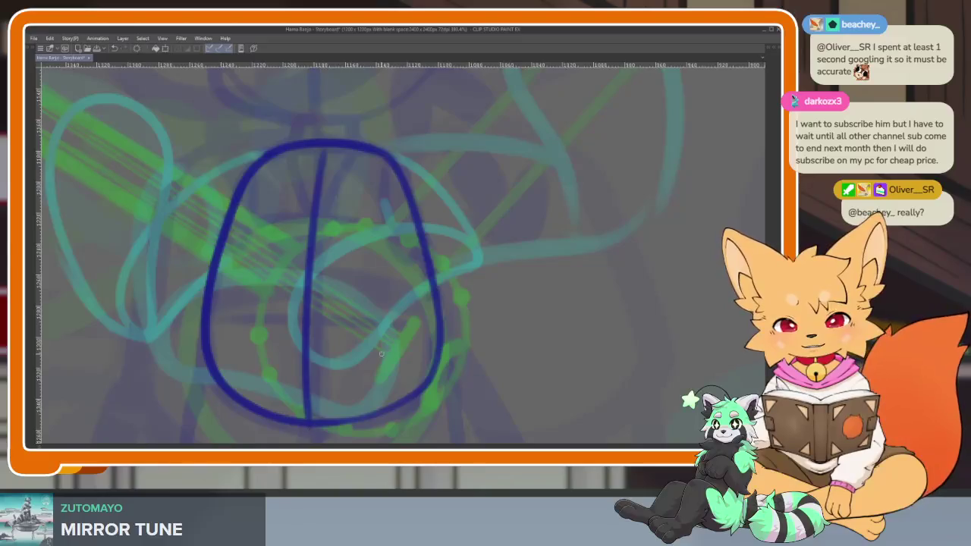
Step: Add two horizontal crosslines across the head and a small loop at its upper right
scroll(379, 353, up, 1)
scroll(370, 365, up, 1)
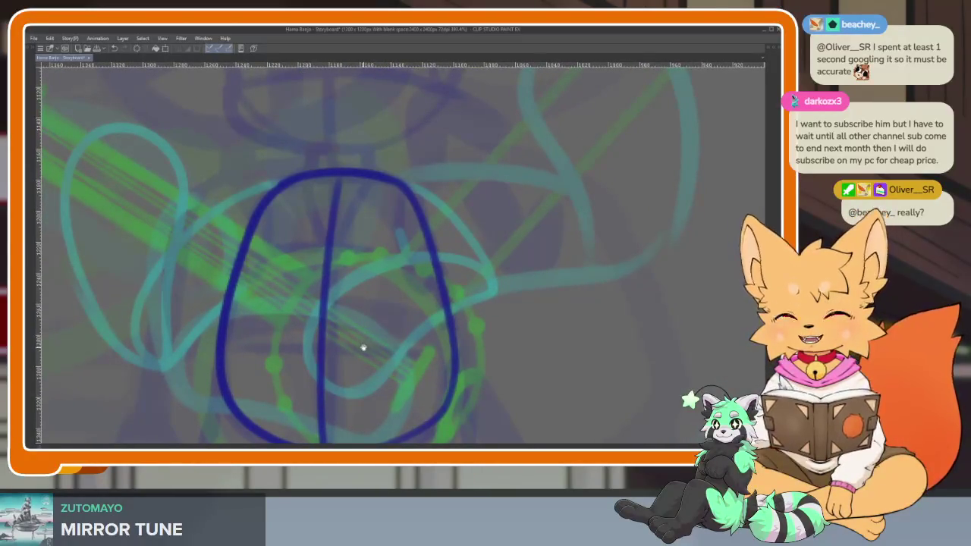
scroll(328, 389, up, 1)
scroll(384, 369, up, 2)
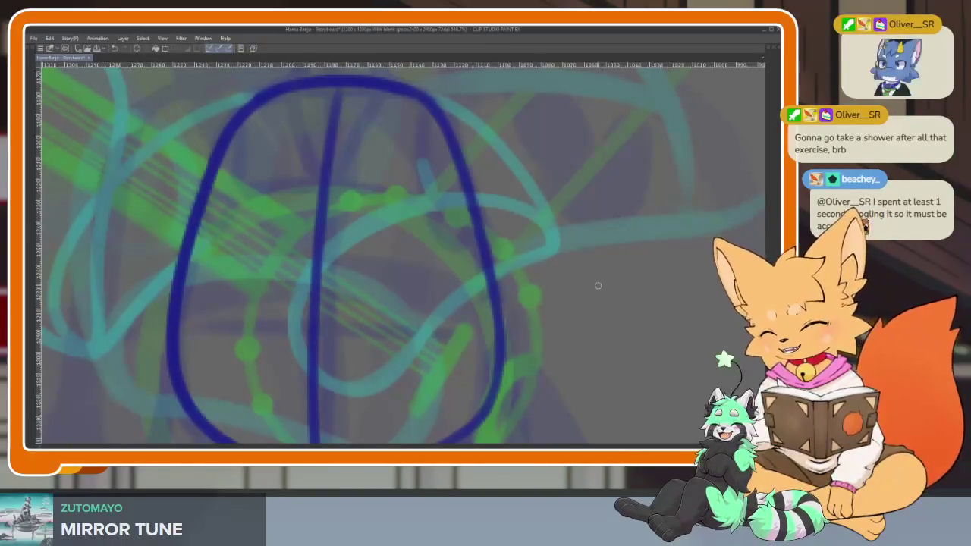
scroll(372, 362, up, 2)
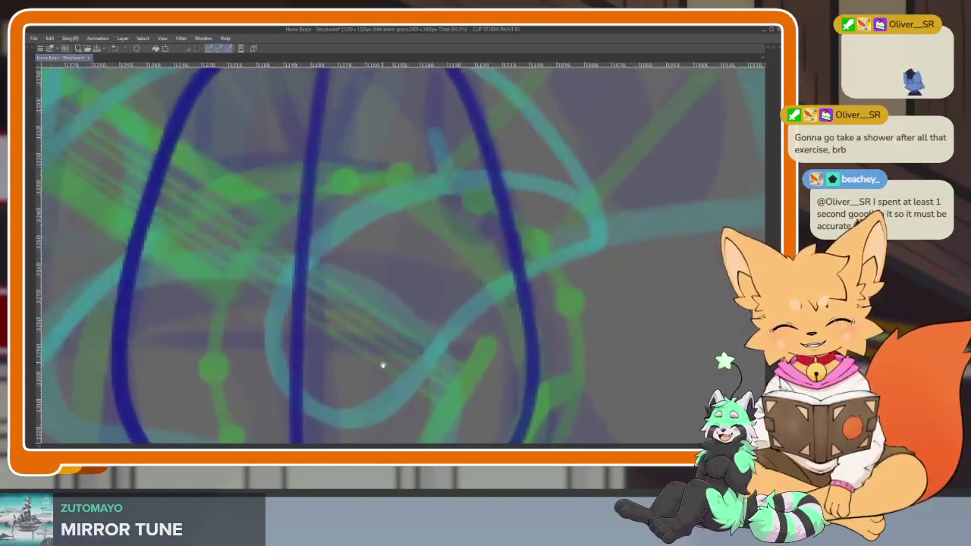
scroll(364, 334, down, 3)
scroll(361, 324, up, 2)
mouse_move(162, 220)
mouse_down()
mouse_move(394, 198)
mouse_move(497, 229)
mouse_up()
drag(140, 369, 519, 333)
scroll(518, 333, down, 3)
scroll(505, 347, up, 3)
key(ctrl+z)
drag(300, 340, 531, 336)
scroll(559, 341, down, 5)
scroll(558, 342, up, 5)
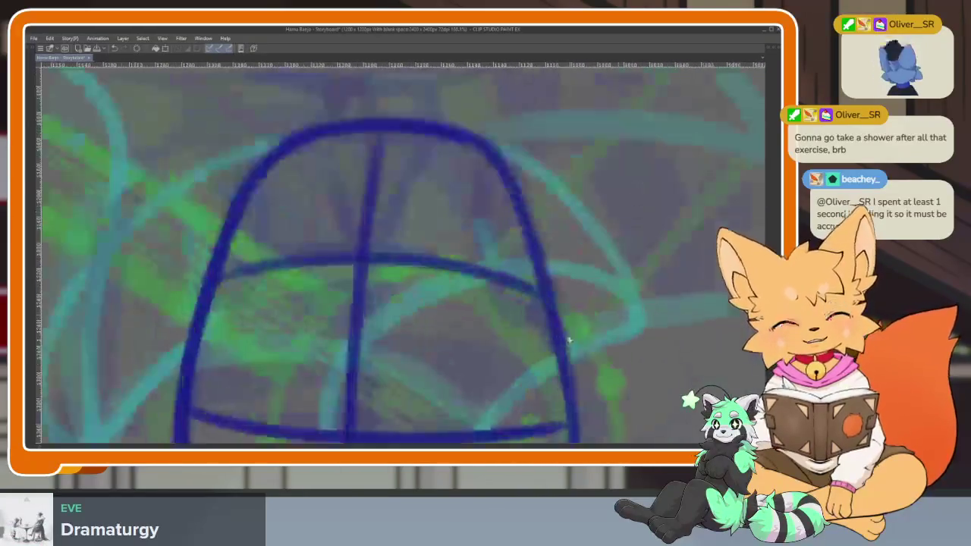
mouse_move(480, 188)
mouse_down()
mouse_move(447, 270)
mouse_move(472, 173)
mouse_up()
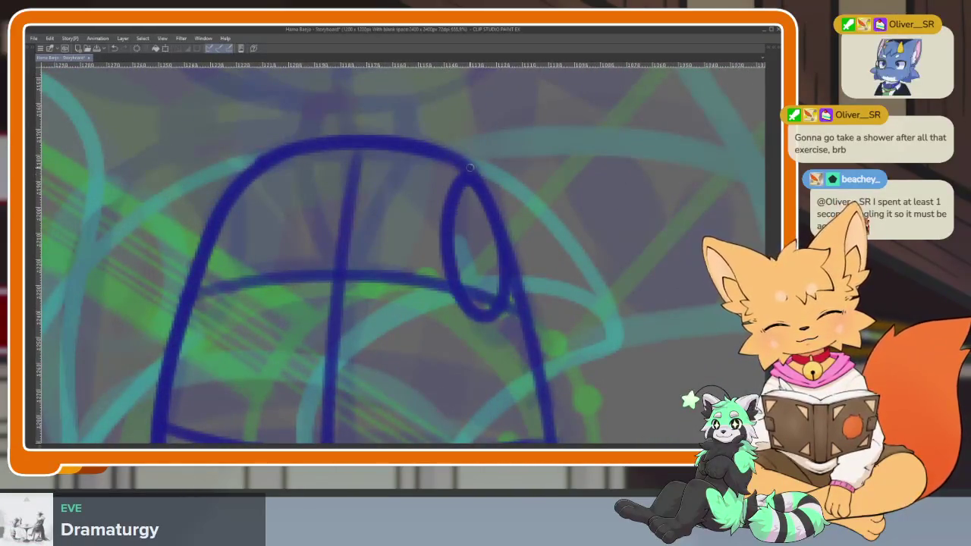
scroll(553, 322, down, 3)
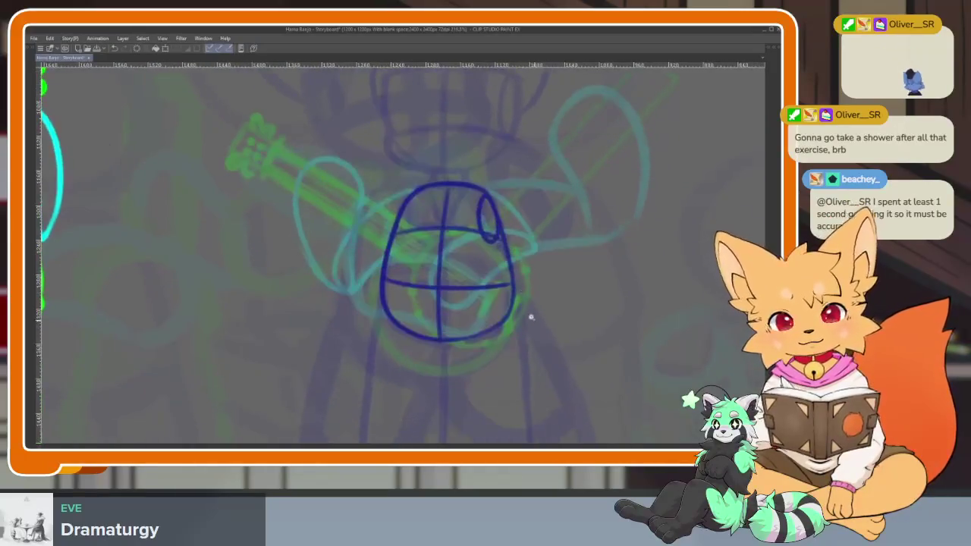
Step: Extend the body with a curve down from the chin and a right side curving to the bottom
scroll(531, 321, down, 2)
scroll(536, 295, up, 3)
scroll(522, 351, down, 2)
scroll(501, 341, up, 2)
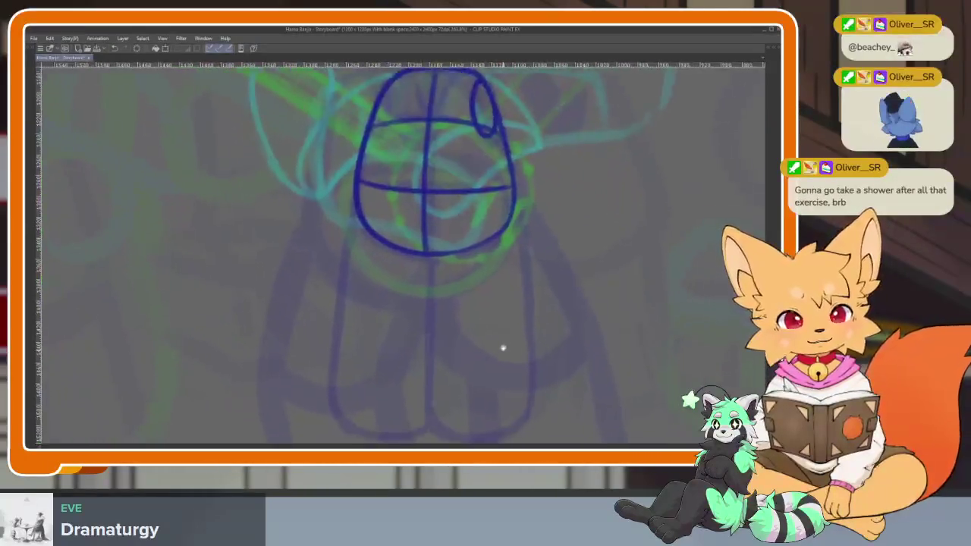
scroll(503, 351, up, 1)
scroll(490, 327, up, 1)
scroll(470, 347, down, 1)
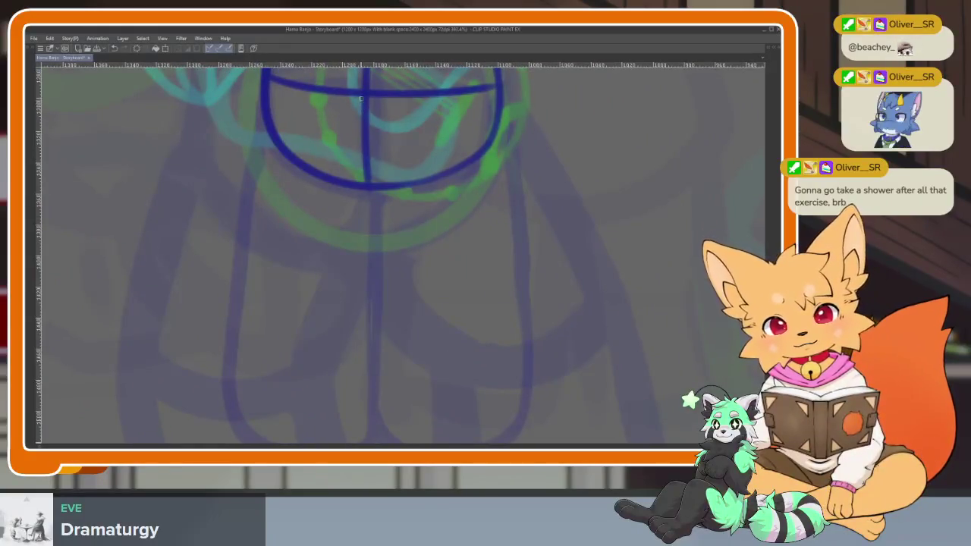
drag(359, 182, 391, 288)
key(ctrl+z)
mouse_move(363, 186)
mouse_down()
mouse_move(410, 289)
mouse_move(458, 286)
mouse_up()
drag(503, 87, 395, 277)
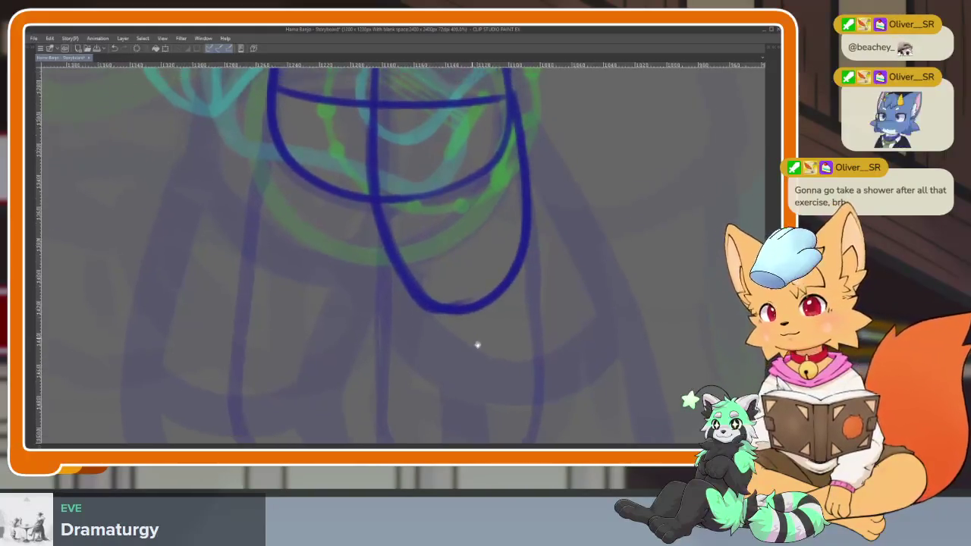
Step: Turn the view upright and sketch a curve down from the head's left side
scroll(476, 342, up, 2)
scroll(442, 329, up, 1)
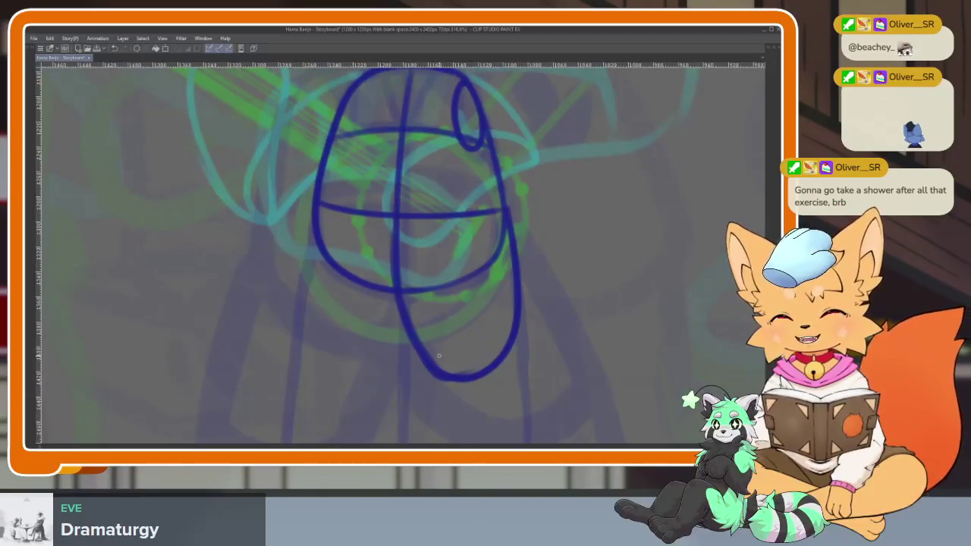
scroll(427, 354, up, 2)
scroll(418, 353, down, 2)
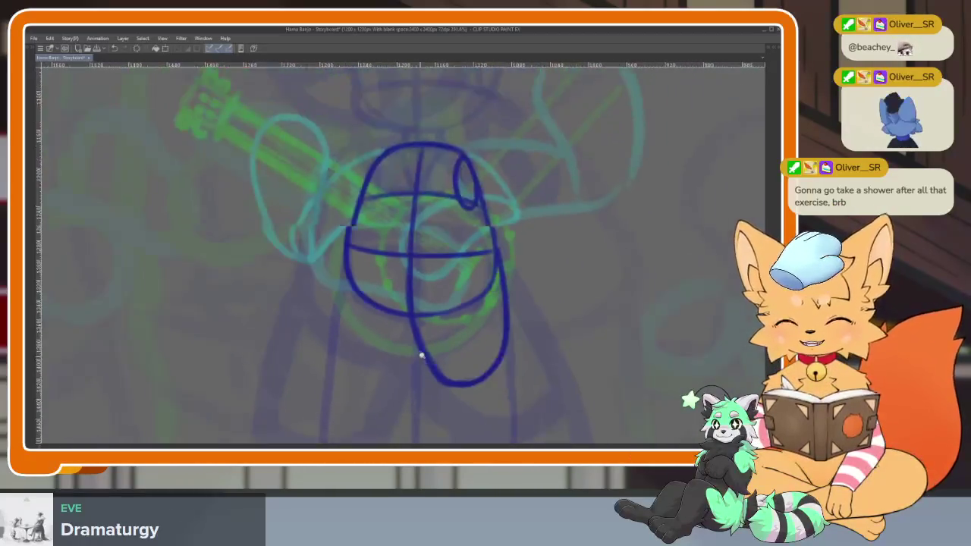
scroll(430, 375, up, 2)
scroll(430, 375, down, 1)
scroll(427, 366, up, 1)
scroll(455, 366, down, 1)
scroll(471, 365, up, 1)
scroll(472, 365, up, 1)
scroll(465, 368, down, 1)
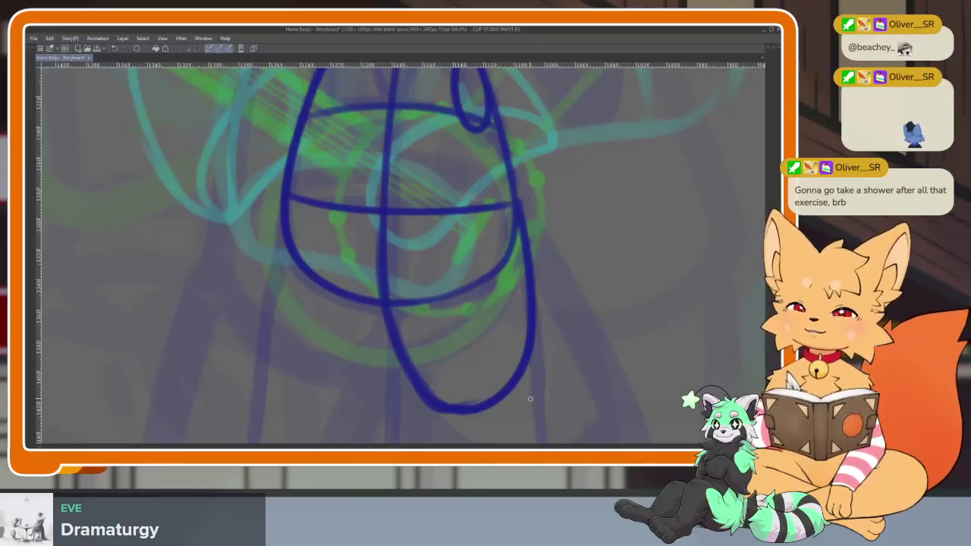
scroll(418, 336, down, 3)
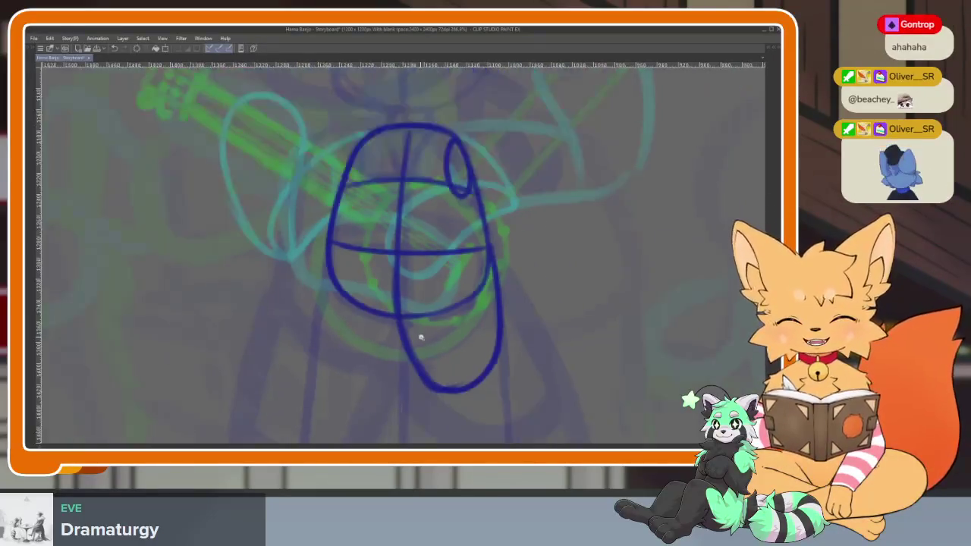
scroll(418, 360, up, 3)
key(minus)
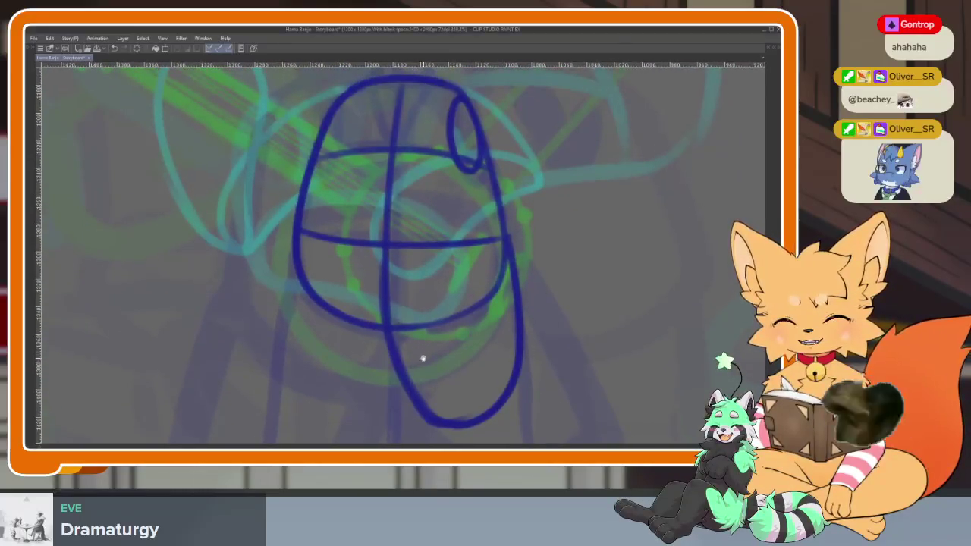
key(asciicircum)
mouse_move(288, 238)
mouse_down()
mouse_move(331, 410)
mouse_move(395, 359)
mouse_up()
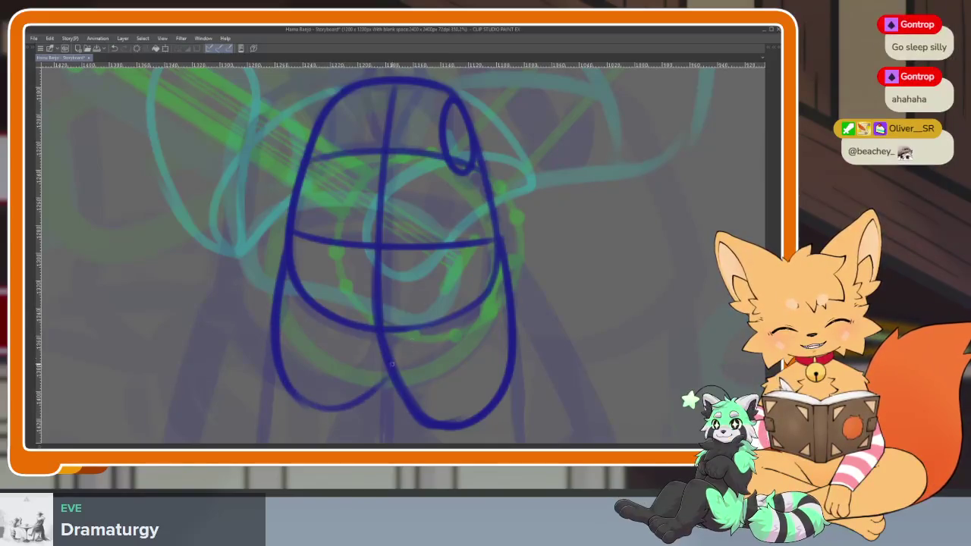
Step: Replace it with a thicker left body edge and add the lower-left loop curving up into the middle
key(ctrl+z)
key(ctrl+z)
drag(287, 241, 301, 409)
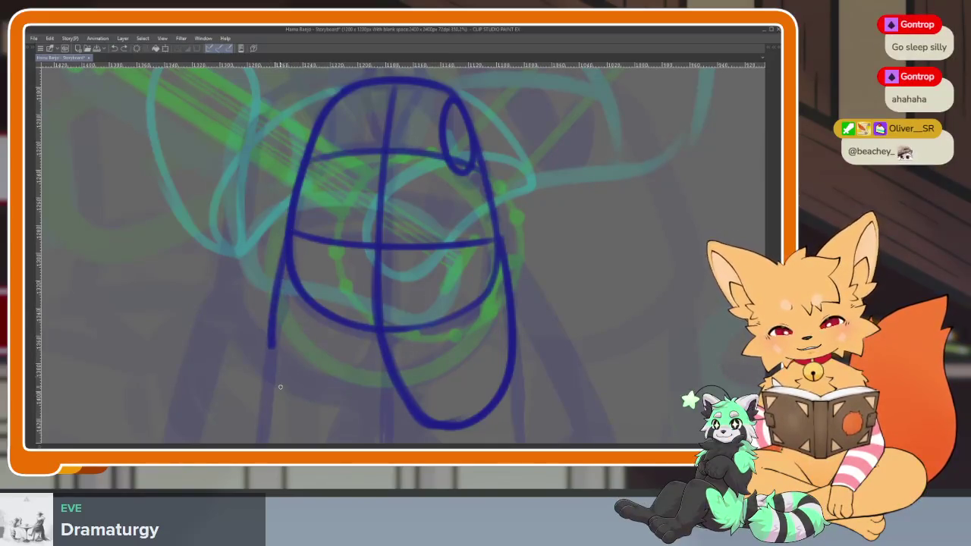
key(ctrl+z)
drag(286, 243, 294, 406)
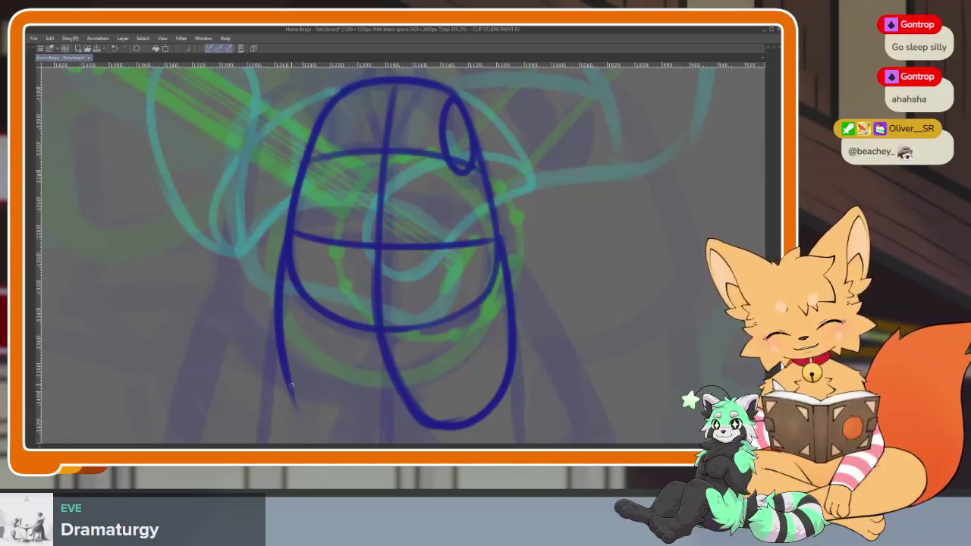
mouse_move(354, 410)
mouse_down()
mouse_move(396, 357)
mouse_move(400, 277)
mouse_up()
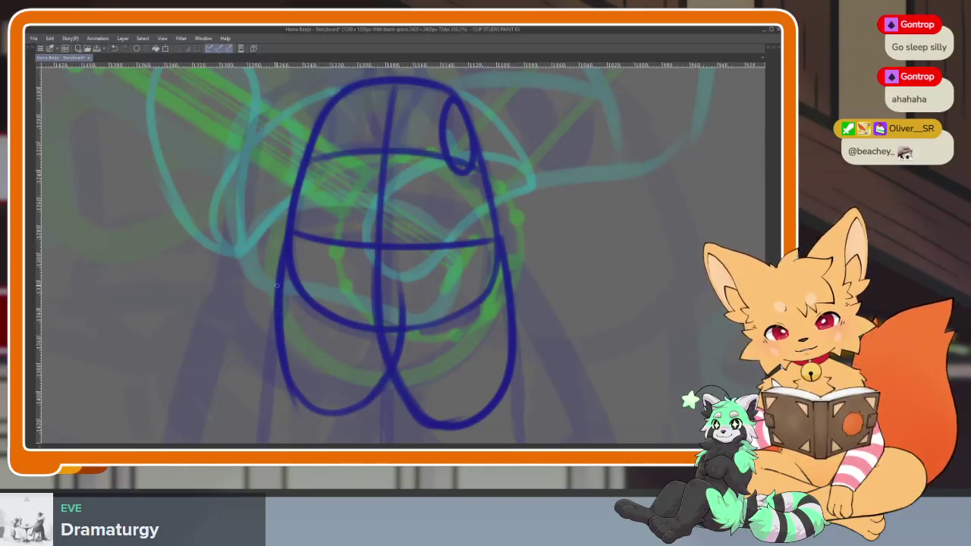
Step: Zoom and tilt the view onto the torso, then stroke along the lower-right leg curve
scroll(481, 332, down, 2)
scroll(503, 336, down, 3)
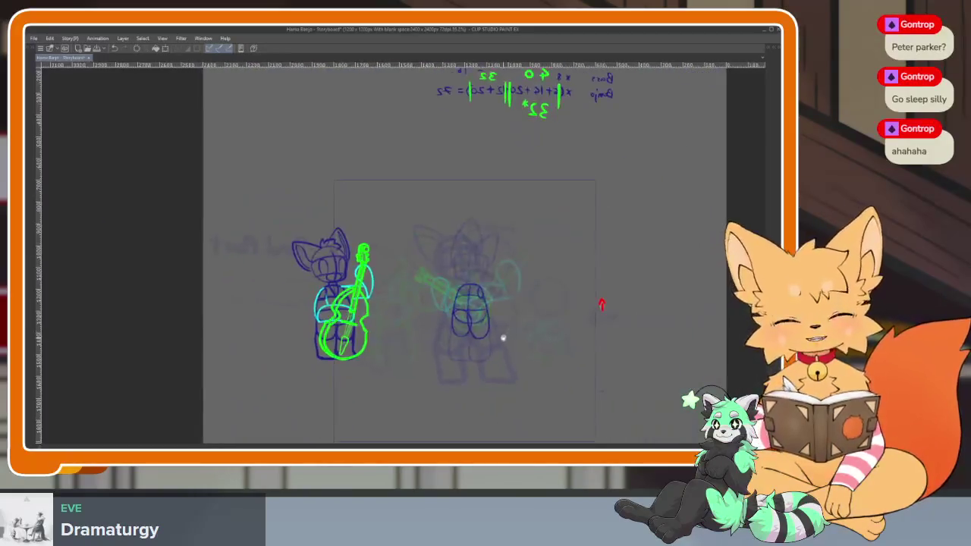
scroll(489, 352, up, 4)
scroll(486, 345, up, 1)
scroll(478, 341, up, 1)
scroll(480, 340, up, 2)
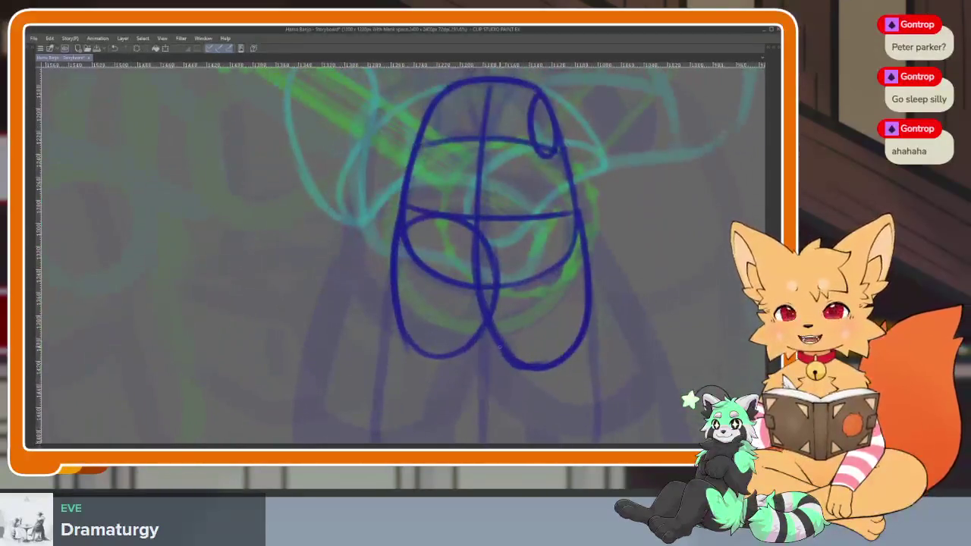
scroll(479, 357, up, 1)
scroll(486, 382, up, 1)
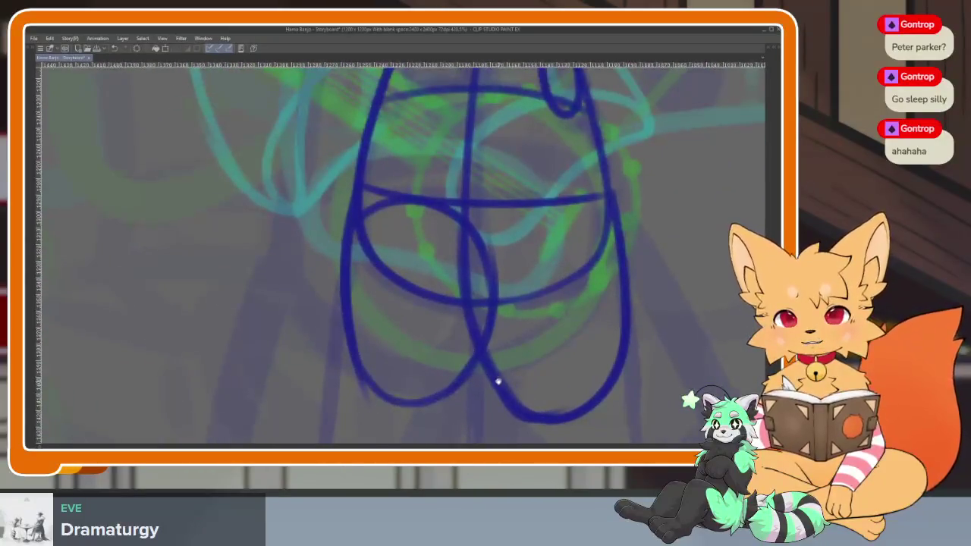
scroll(492, 387, up, 1)
drag(494, 389, 497, 343)
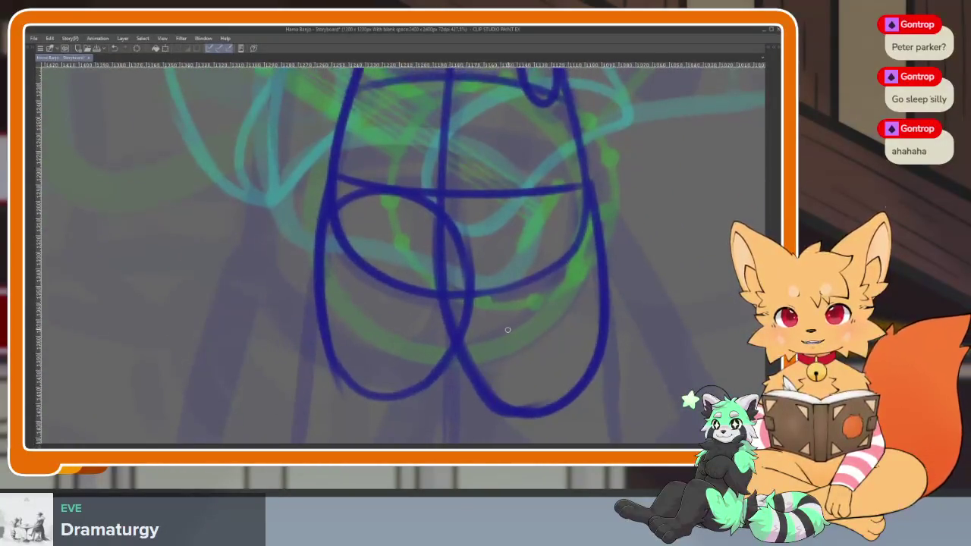
mouse_move(518, 369)
mouse_down()
mouse_move(531, 373)
mouse_move(461, 309)
mouse_up()
mouse_move(422, 349)
mouse_down()
mouse_move(445, 376)
mouse_move(572, 261)
mouse_move(569, 182)
mouse_move(535, 368)
mouse_move(430, 349)
mouse_move(513, 412)
mouse_move(609, 191)
mouse_move(591, 295)
mouse_up()
Step: Retrace the right leg and middle curve in darker lines
scroll(611, 221, down, 5)
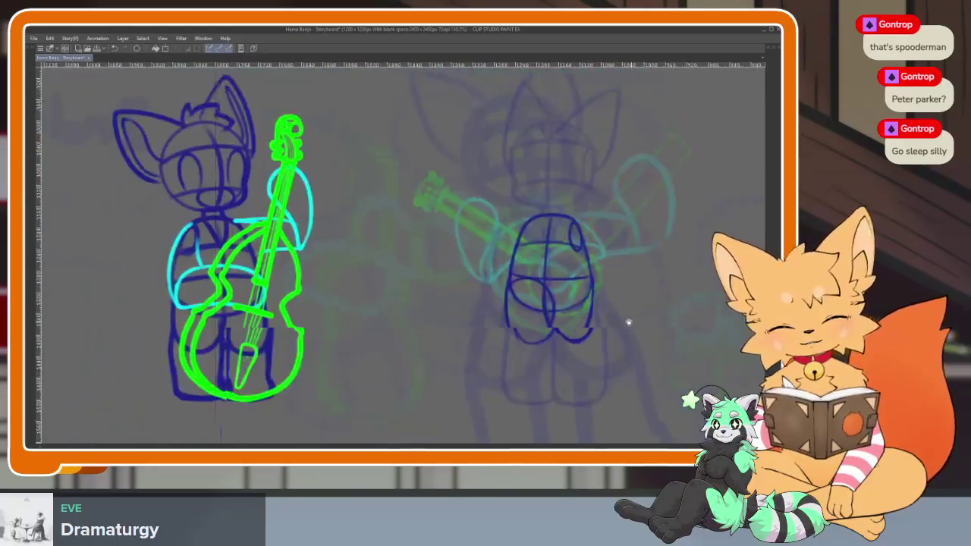
scroll(559, 329, up, 5)
drag(587, 128, 586, 254)
mouse_move(470, 383)
mouse_down()
mouse_move(408, 327)
mouse_move(387, 261)
mouse_up()
Step: Try retracing the left leg and loop darker, then undo that stroke
scroll(524, 326, down, 5)
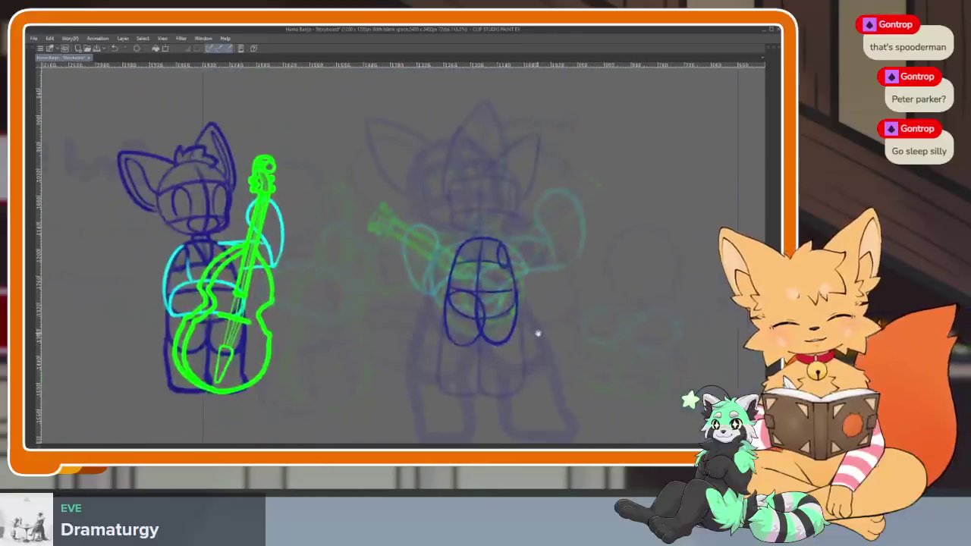
scroll(469, 367, up, 3)
scroll(481, 380, up, 2)
scroll(449, 367, up, 2)
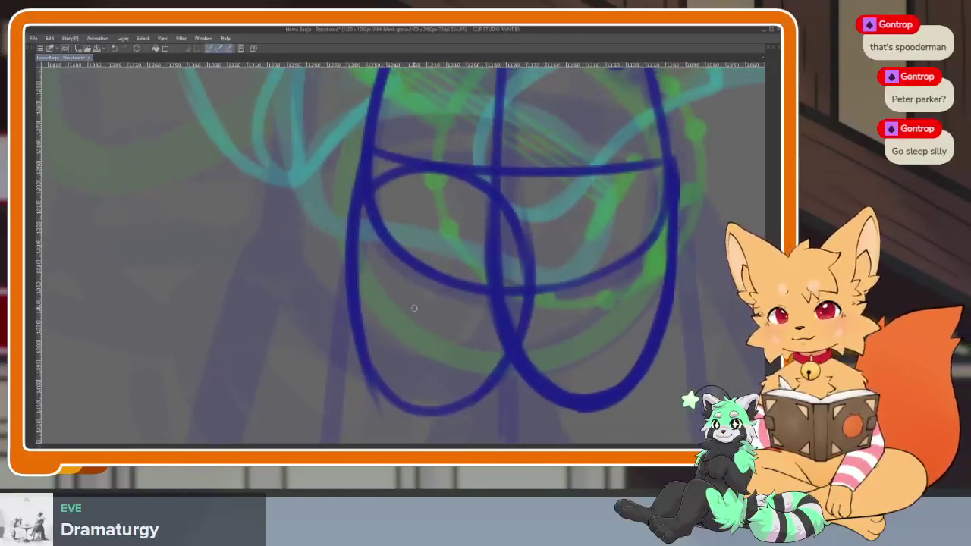
mouse_move(360, 198)
mouse_down()
mouse_move(363, 364)
mouse_move(477, 391)
mouse_move(519, 349)
mouse_up()
key(ctrl+z)
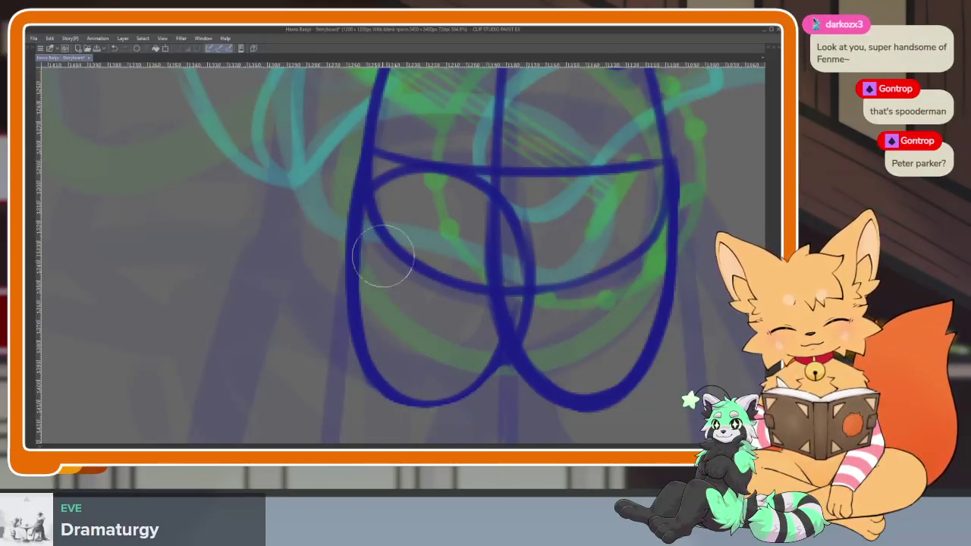
Step: Retrace the torso's bottom curve, closing the rounded lower-left lobe
scroll(464, 392, up, 2)
scroll(447, 387, up, 1)
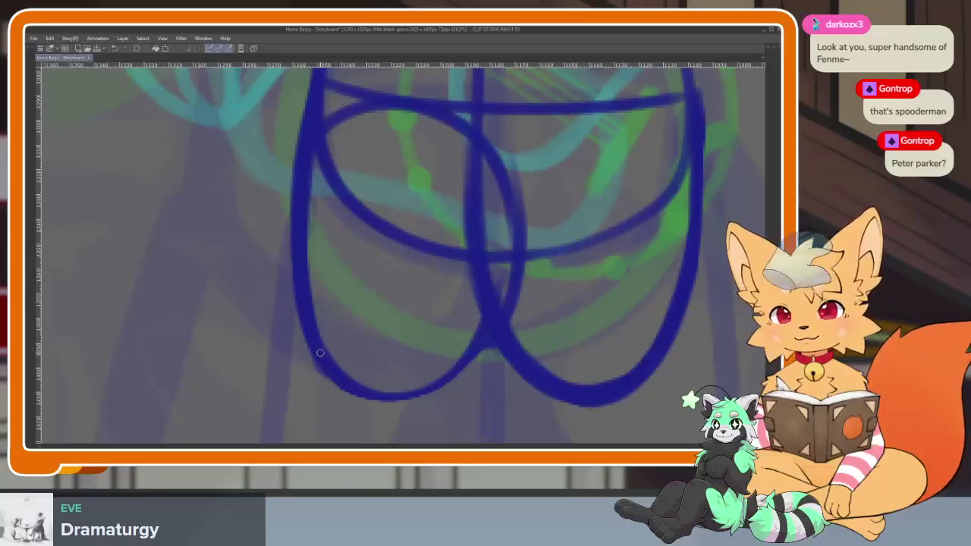
mouse_move(352, 386)
mouse_down()
mouse_move(433, 394)
mouse_move(486, 347)
mouse_up()
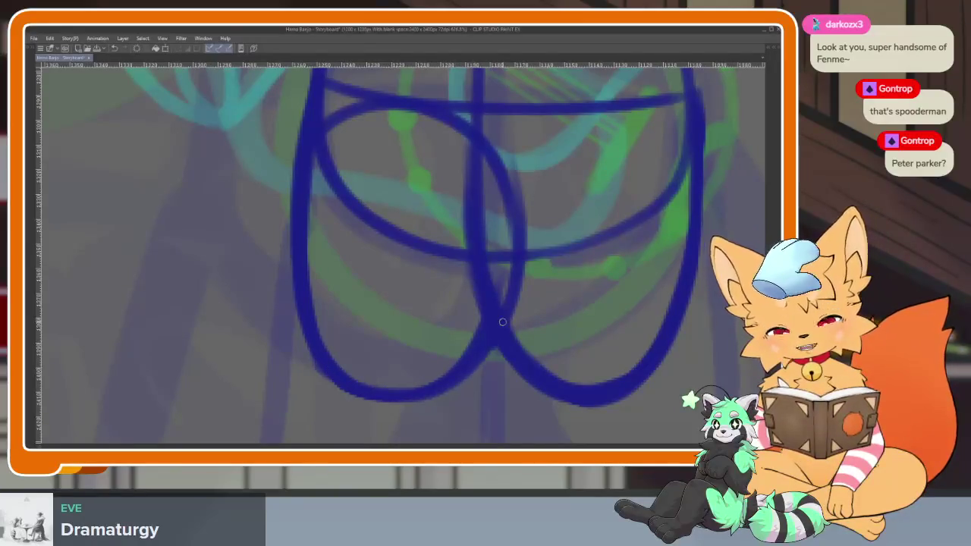
scroll(522, 369, down, 3)
scroll(457, 346, up, 1)
scroll(444, 387, up, 2)
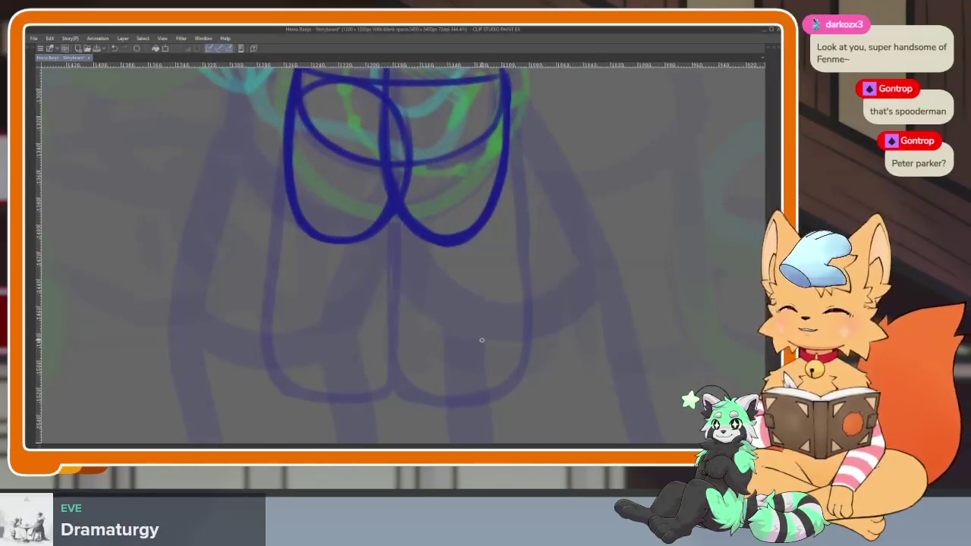
scroll(459, 358, down, 1)
scroll(445, 362, down, 1)
scroll(444, 362, up, 1)
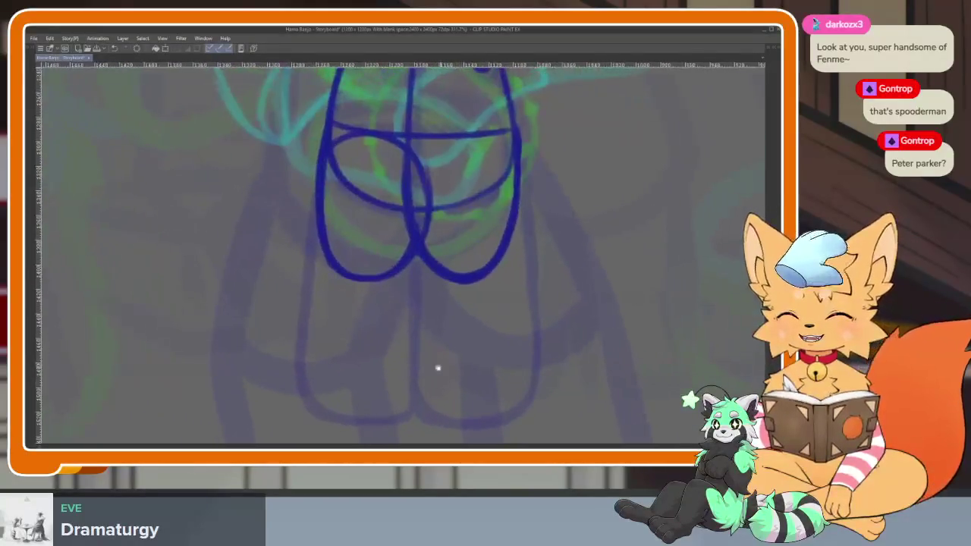
scroll(396, 351, up, 1)
scroll(406, 356, down, 1)
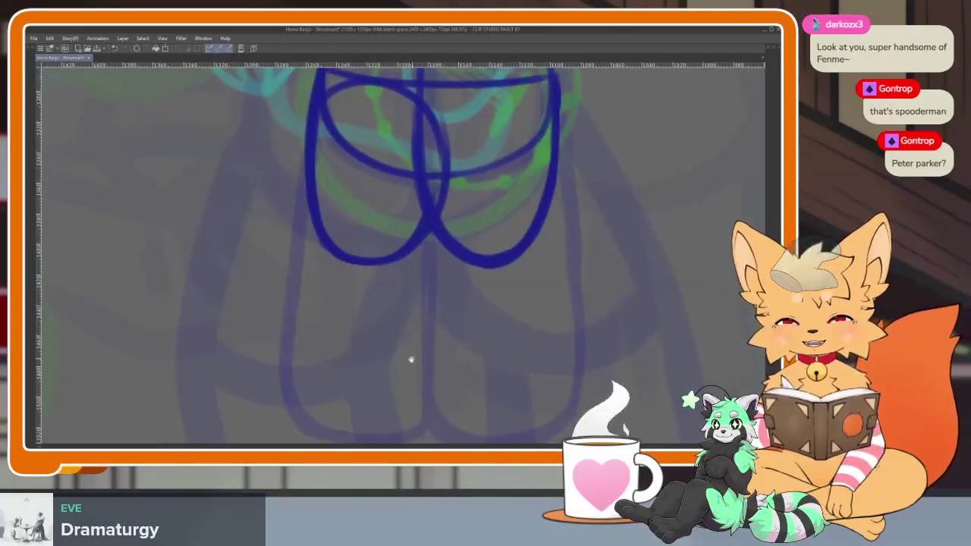
Step: Draw the left leg down from the torso after two undone vertical attempts
drag(312, 137, 306, 318)
key(ctrl+z)
drag(305, 135, 316, 357)
key(ctrl+z)
mouse_move(304, 144)
mouse_down()
mouse_move(325, 434)
mouse_move(423, 400)
mouse_up()
scroll(425, 356, down, 3)
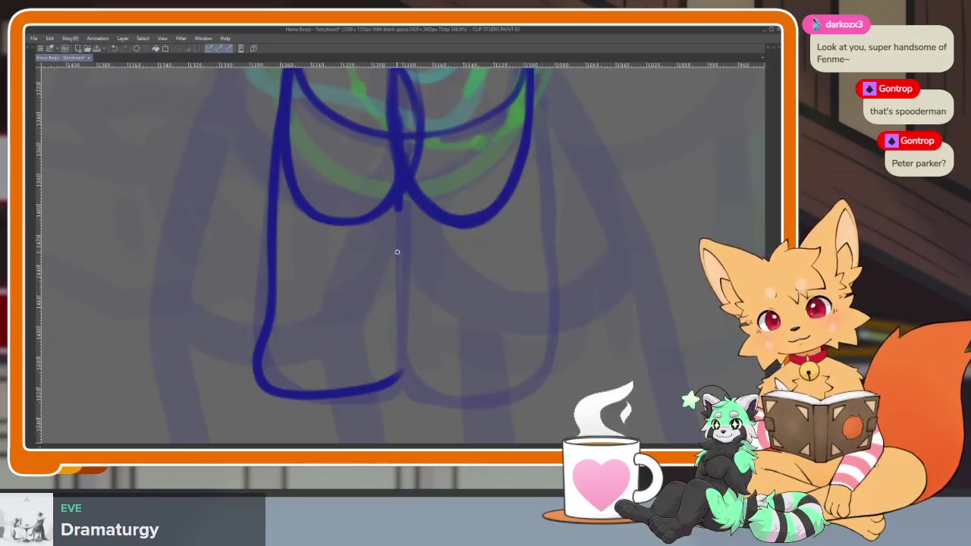
Step: Draw the inner leg line and the right leg arcing down to its foot
drag(396, 198, 406, 372)
key(ctrl+z)
mouse_move(402, 192)
mouse_down()
mouse_move(395, 369)
mouse_move(440, 392)
mouse_move(536, 383)
mouse_move(547, 326)
mouse_move(531, 247)
mouse_up()
drag(535, 191, 530, 125)
key(ctrl+z)
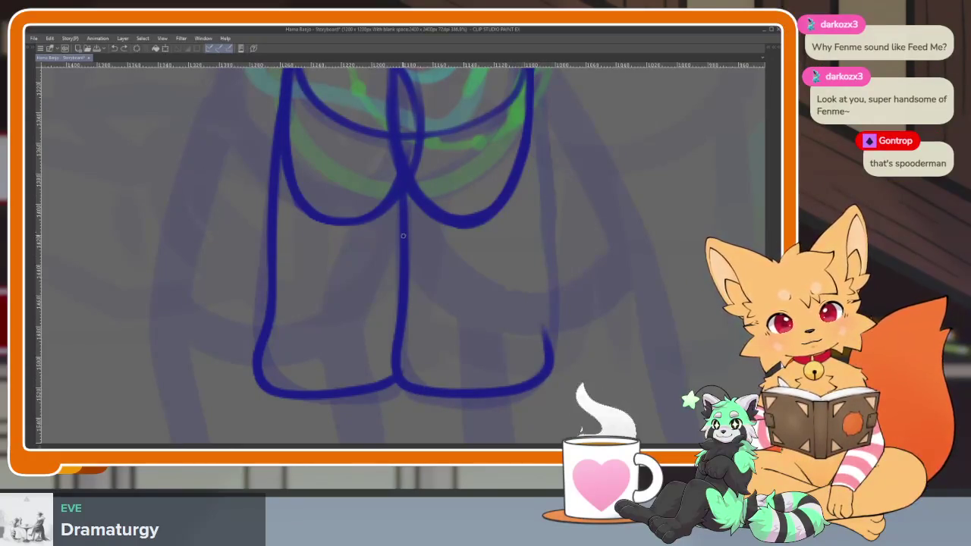
mouse_move(480, 143)
mouse_down()
mouse_move(531, 191)
mouse_move(537, 256)
mouse_up()
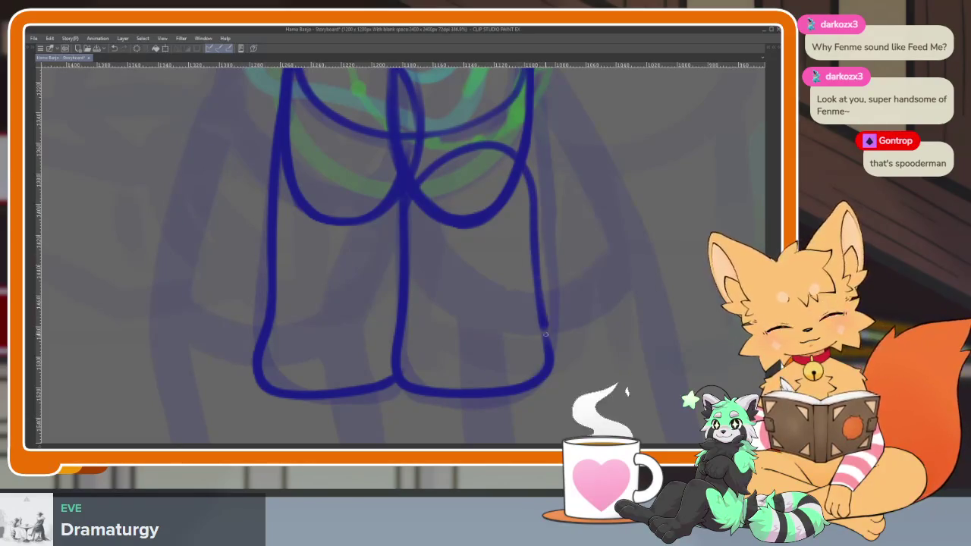
mouse_move(518, 370)
mouse_down()
mouse_move(440, 370)
mouse_move(399, 349)
mouse_move(593, 362)
mouse_up()
Step: Draw the left foot's bottom and outer leg line
key(e)
key(p)
mouse_move(393, 362)
mouse_down()
mouse_move(264, 369)
mouse_move(267, 327)
mouse_move(253, 369)
mouse_move(456, 389)
mouse_up()
Step: Erase the old bottom-left loop and zoom around to review the figure
key(e)
scroll(456, 389, down, 5)
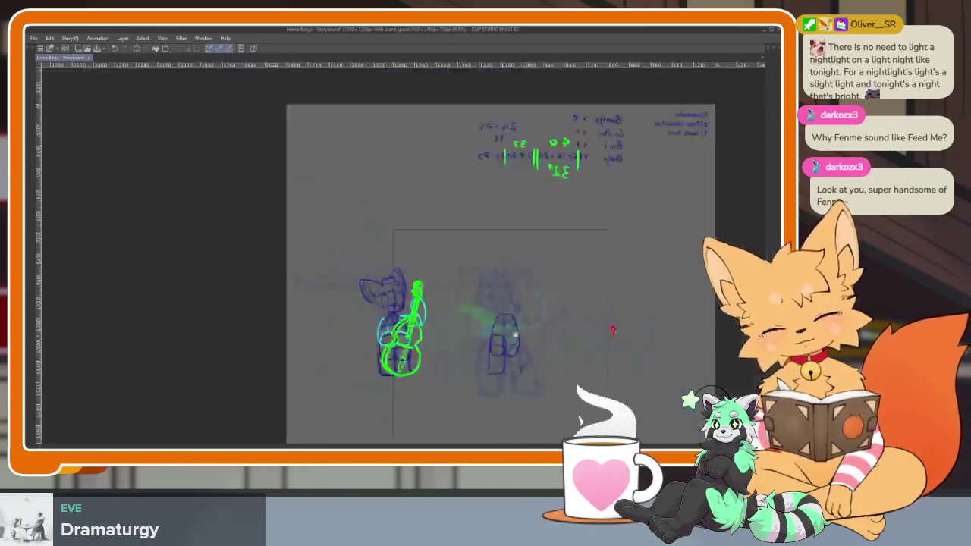
scroll(533, 341, up, 4)
scroll(494, 361, up, 2)
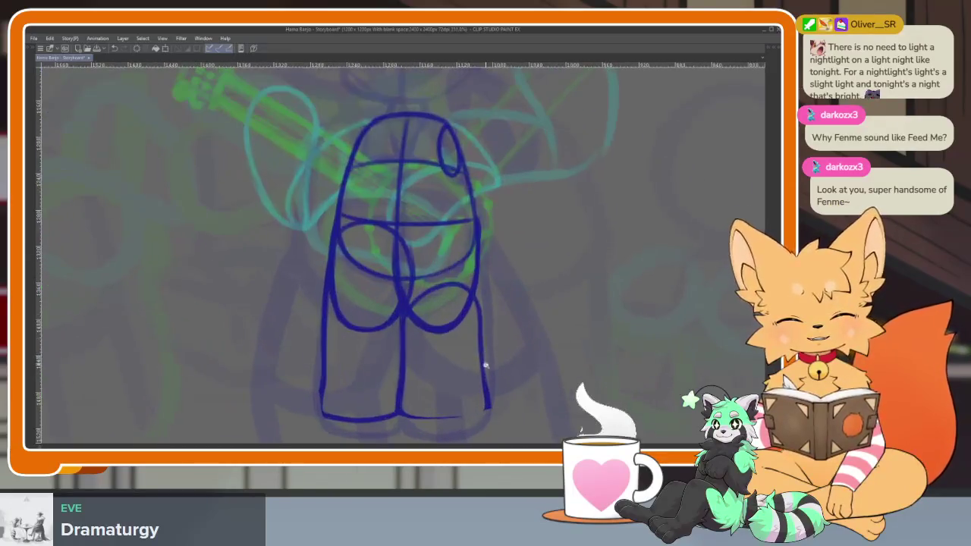
scroll(481, 364, up, 2)
scroll(498, 360, up, 1)
scroll(503, 362, up, 1)
scroll(504, 371, down, 1)
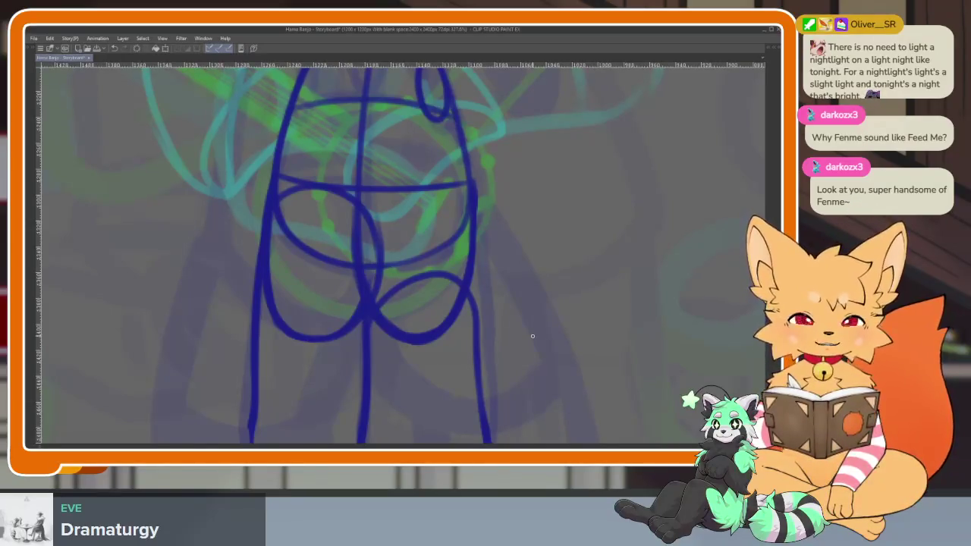
Step: Undo a stray stroke and darken the right torso line down to the hip curve
drag(513, 275, 540, 311)
key(ctrl+z)
scroll(521, 326, down, 2)
scroll(509, 346, up, 2)
scroll(509, 346, up, 2)
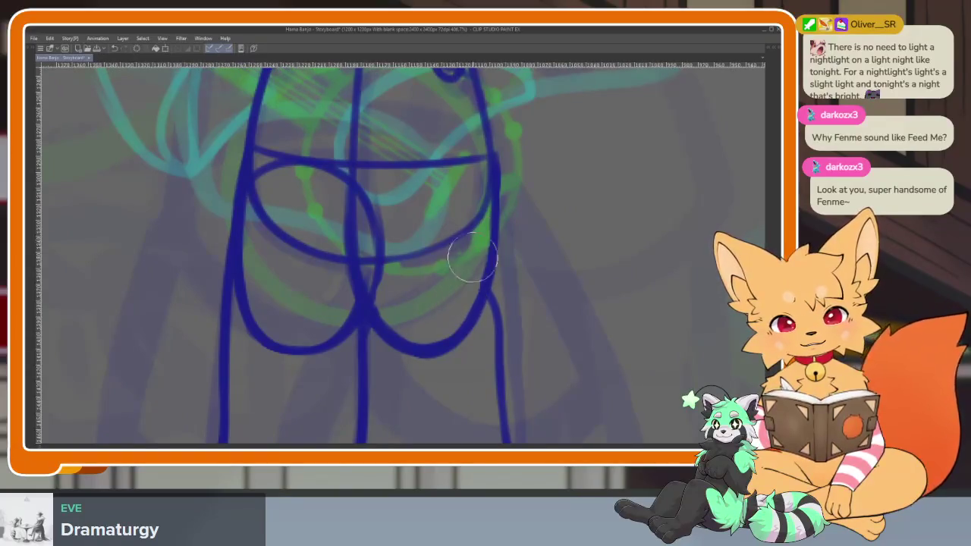
drag(497, 158, 488, 303)
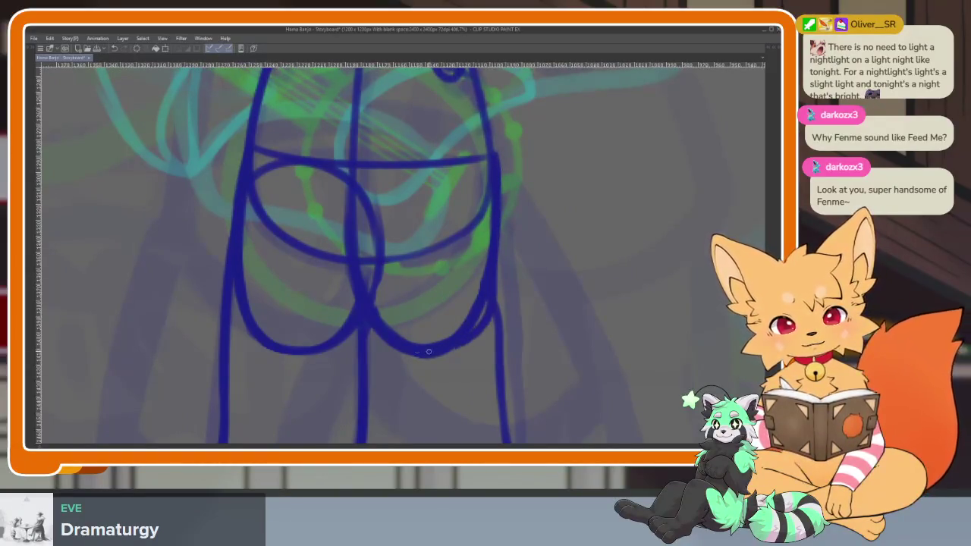
drag(481, 225, 442, 331)
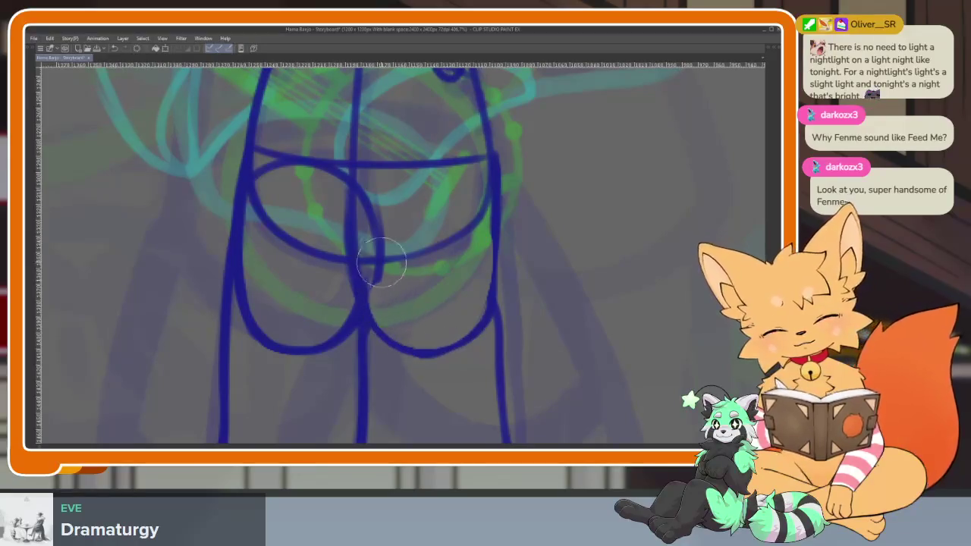
Step: Zoom out to check the whole blue figure sketch
scroll(379, 275, down, 3)
scroll(493, 281, down, 2)
scroll(482, 357, up, 1)
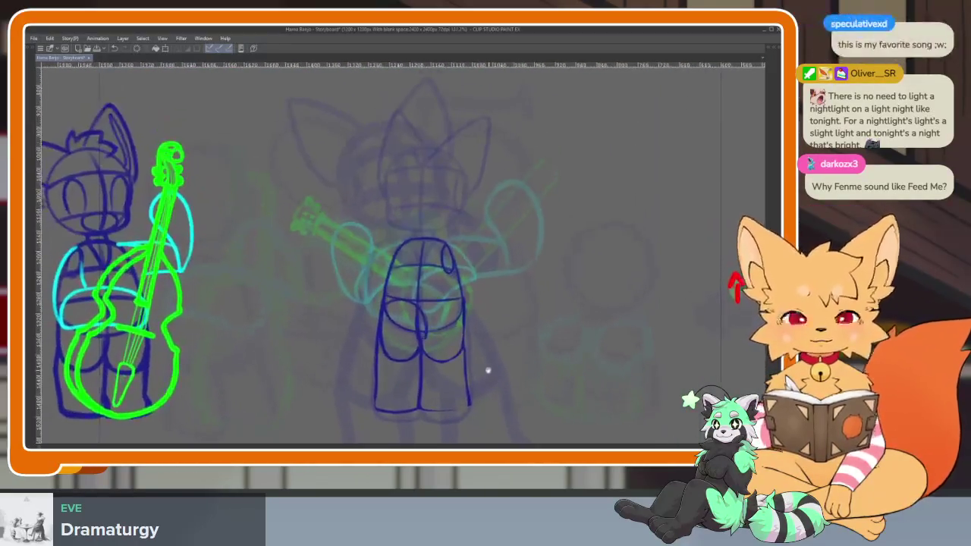
scroll(524, 349, up, 1)
scroll(455, 357, up, 1)
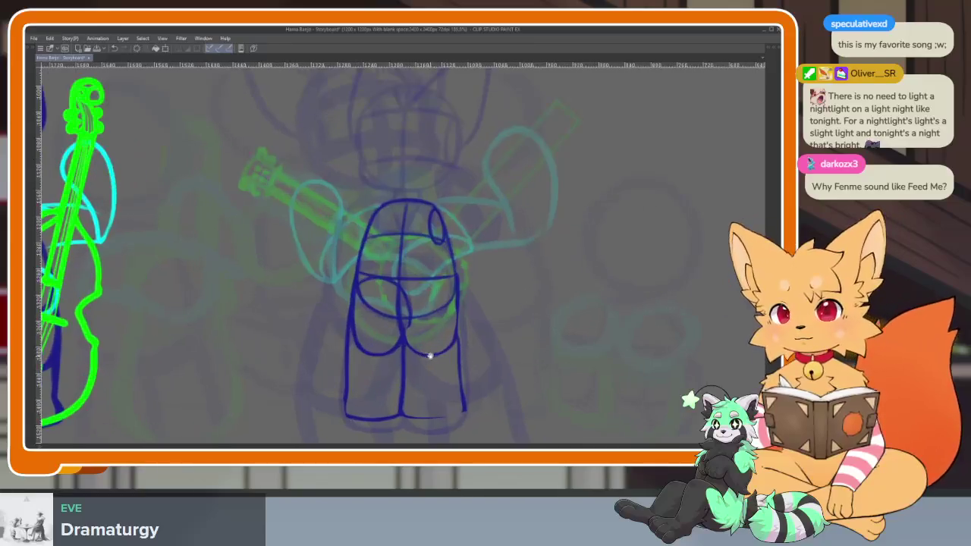
scroll(432, 379, up, 1)
scroll(436, 374, up, 1)
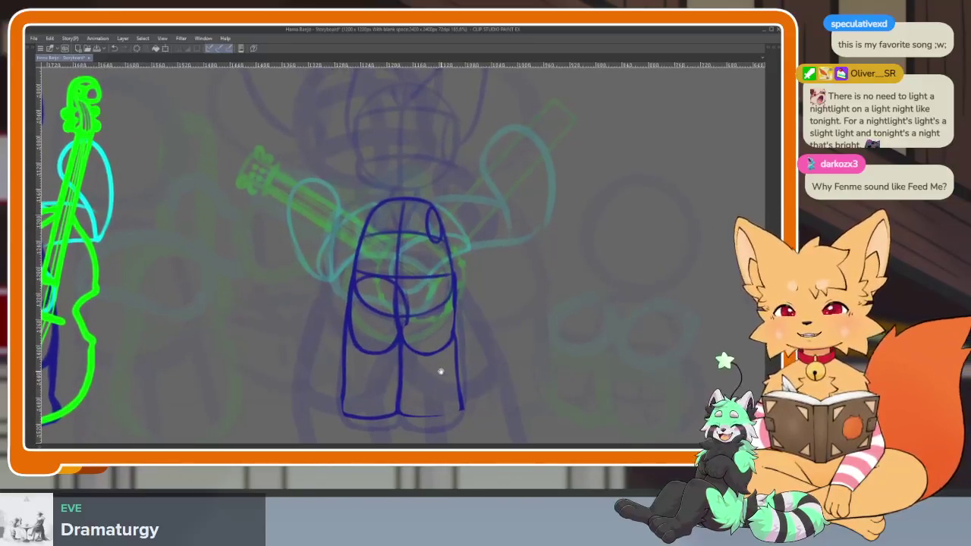
scroll(440, 370, up, 1)
scroll(440, 369, up, 1)
scroll(438, 368, up, 1)
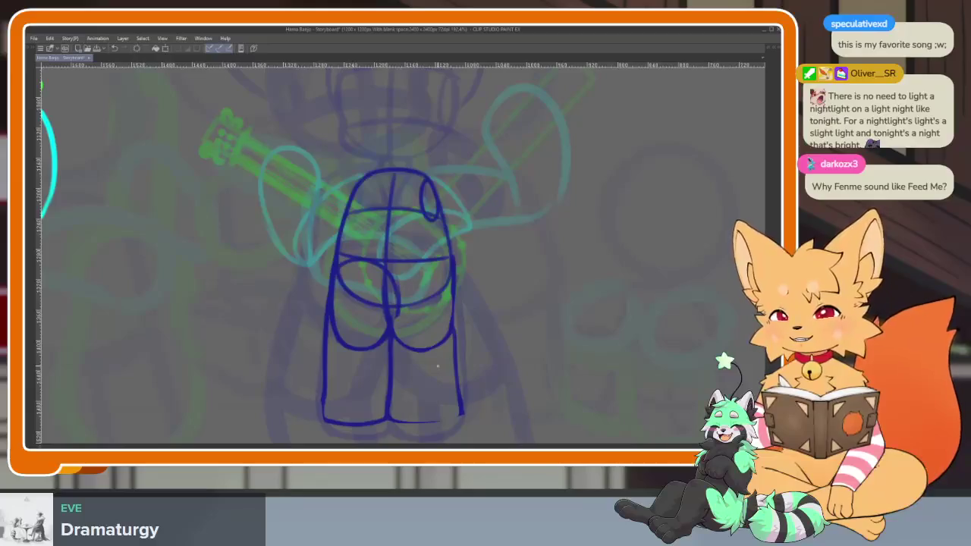
scroll(434, 345, up, 2)
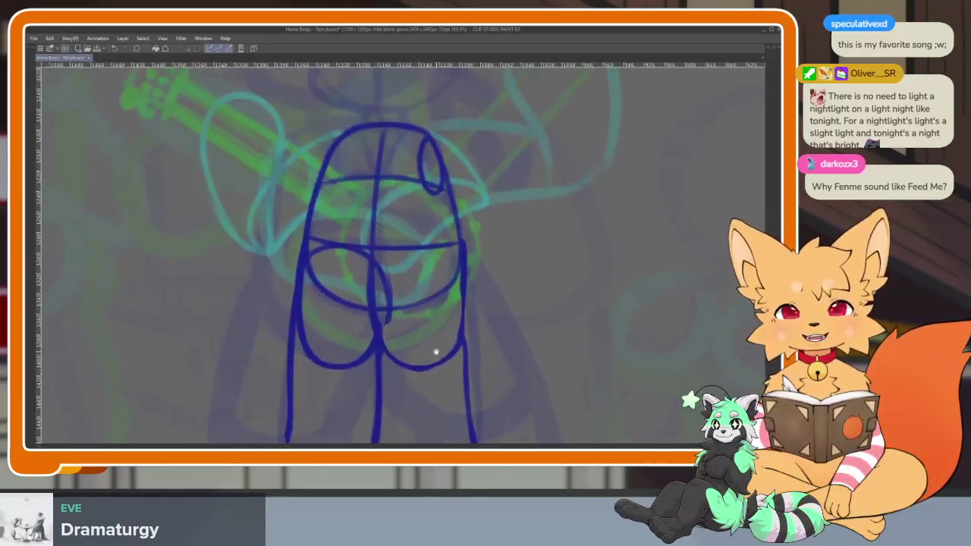
scroll(463, 334, up, 1)
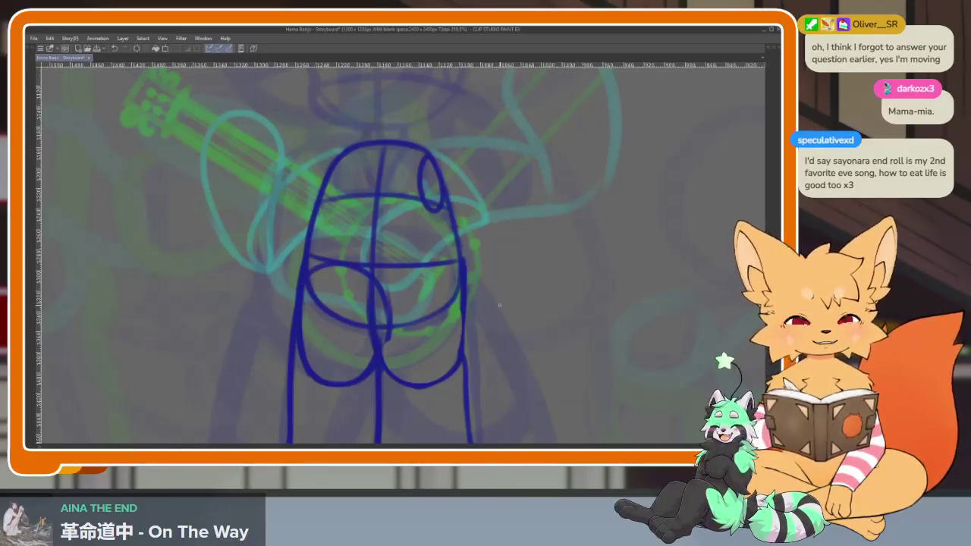
Step: Undo the stray blue mark beside the torso and adjust the zoom
drag(507, 285, 522, 293)
key(ctrl+z)
scroll(488, 307, up, 2)
scroll(485, 304, up, 2)
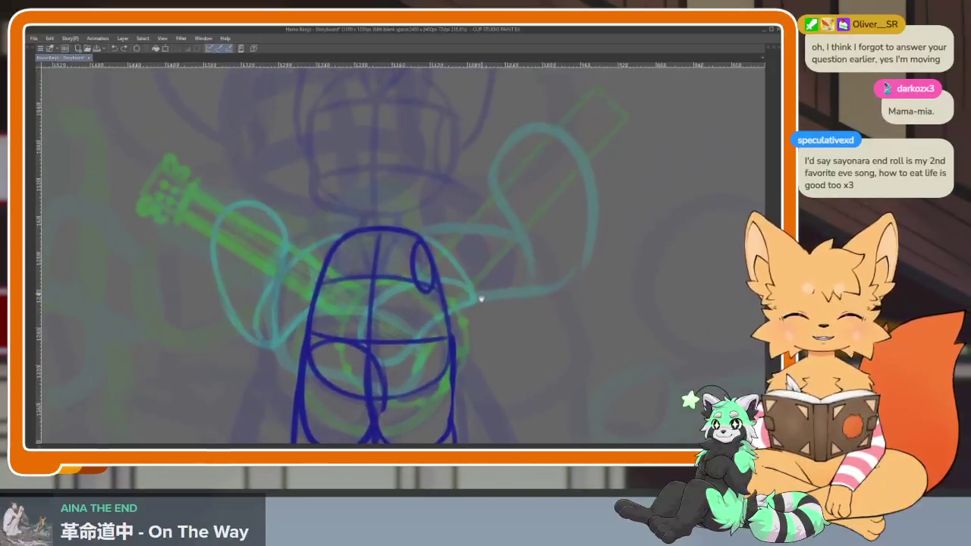
scroll(474, 327, up, 2)
scroll(455, 342, up, 2)
scroll(444, 326, down, 2)
scroll(448, 341, up, 1)
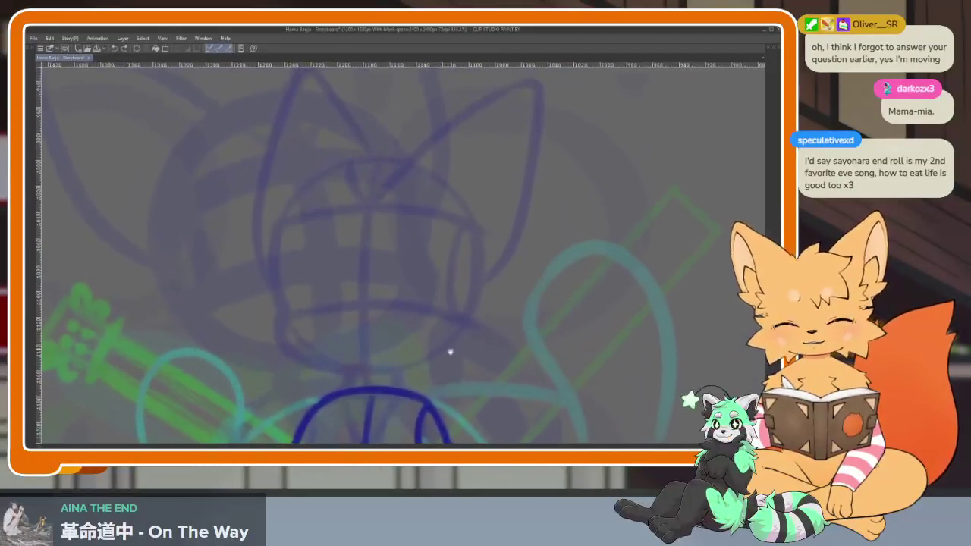
scroll(470, 319, up, 1)
scroll(461, 351, down, 1)
scroll(466, 359, down, 2)
scroll(473, 297, up, 1)
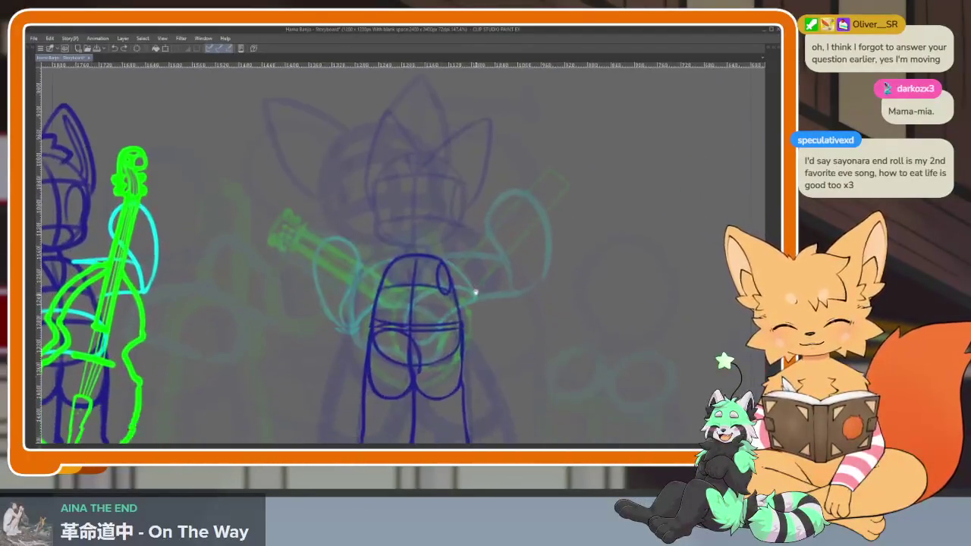
scroll(468, 318, down, 1)
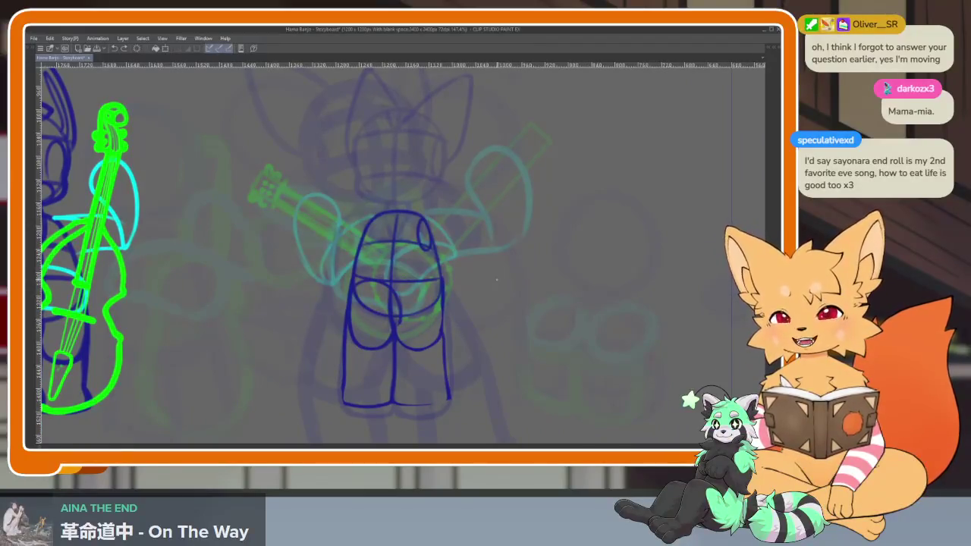
Step: Scrub the timeline through the animation frames, then return to the body-sketch frame
key(Tab)
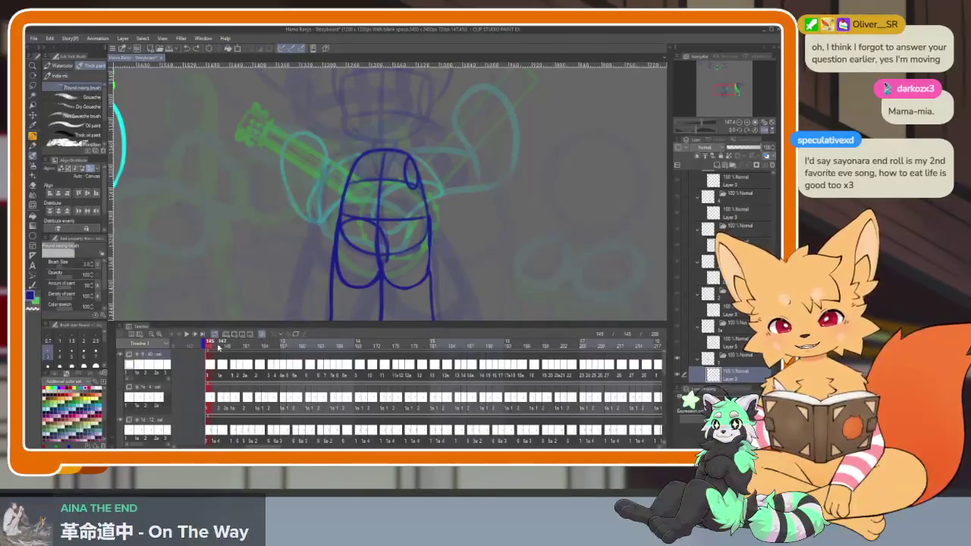
drag(216, 346, 210, 348)
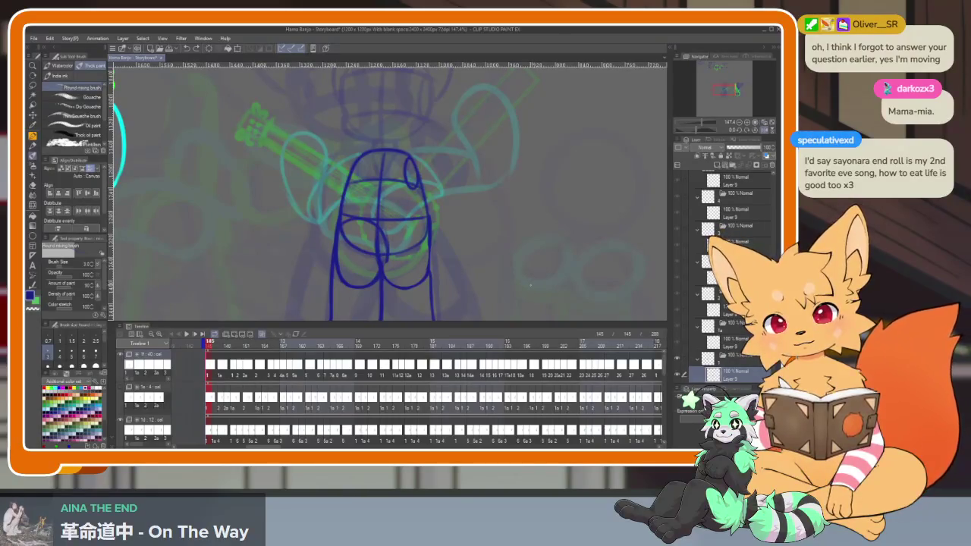
mouse_move(213, 345)
mouse_down()
mouse_move(263, 347)
mouse_move(230, 346)
mouse_up()
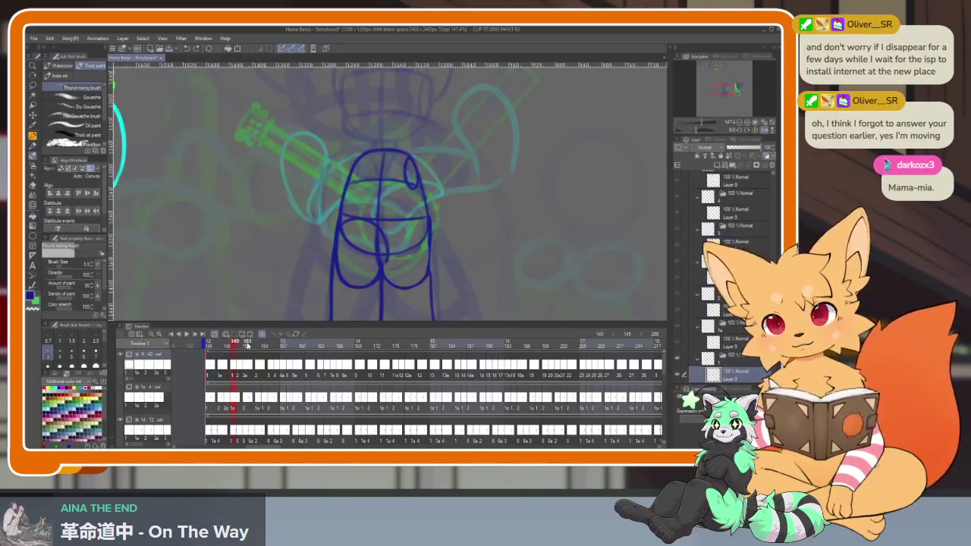
mouse_move(251, 341)
mouse_down()
mouse_move(205, 347)
mouse_move(220, 347)
mouse_up()
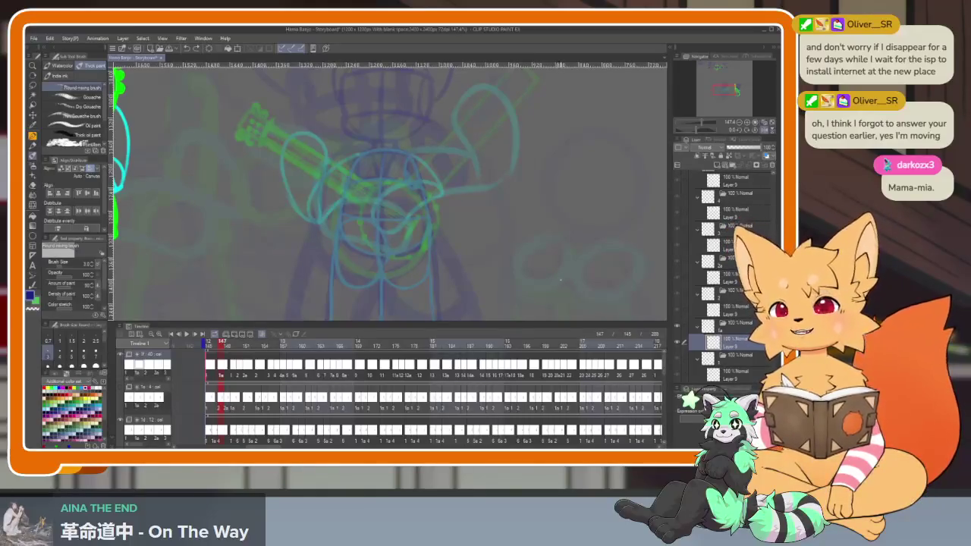
key(Tab)
key(Tab)
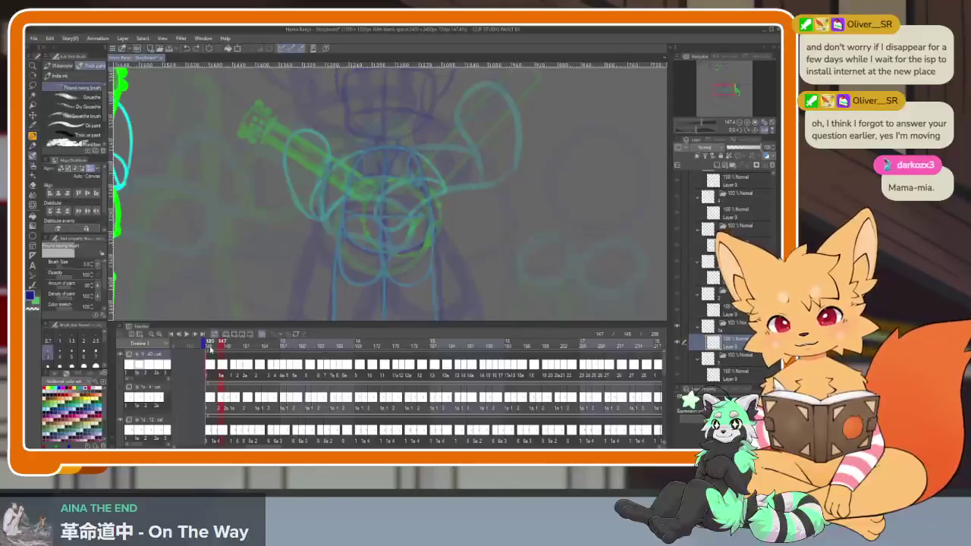
click(210, 346)
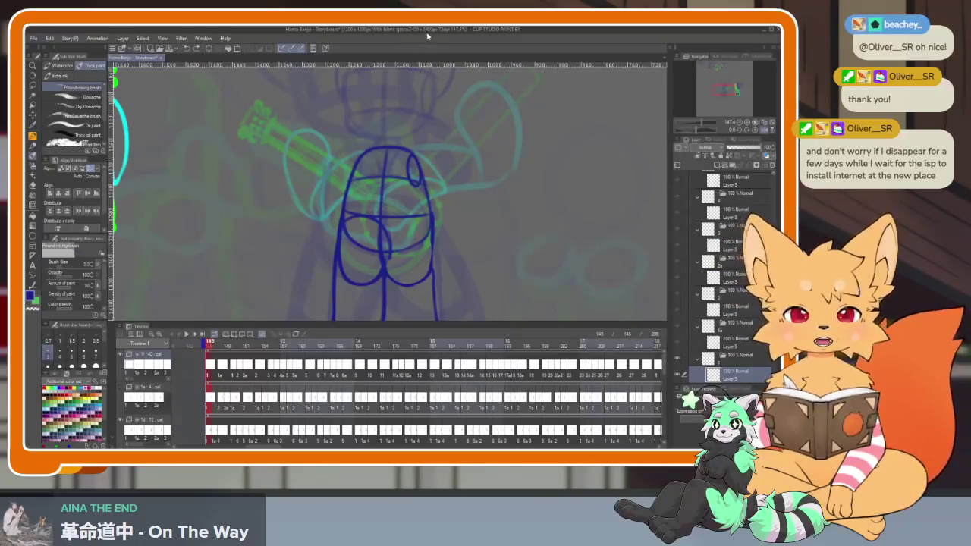
Step: Toggle the palettes and adjust the zoom to prepare the canvas for the head
key(Tab)
drag(451, 324, 444, 327)
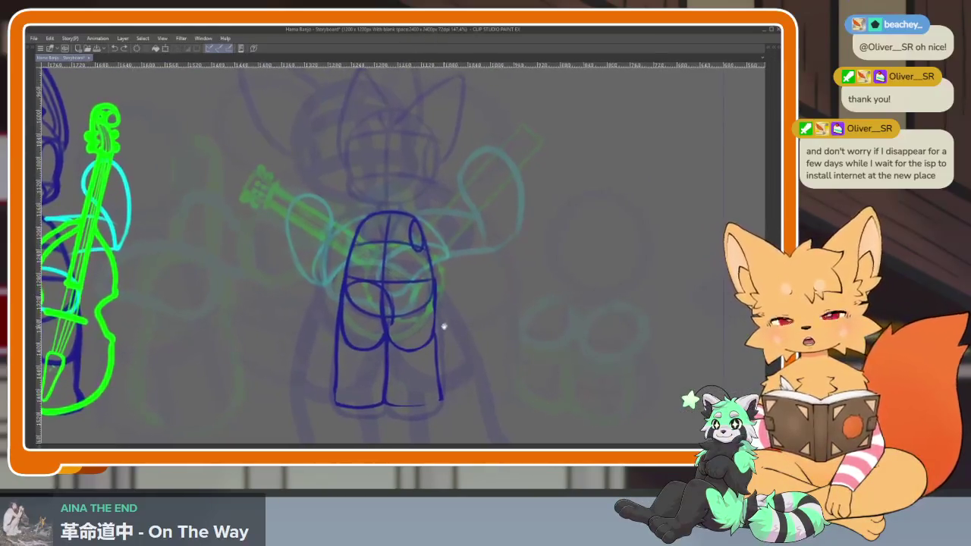
scroll(427, 305, down, 3)
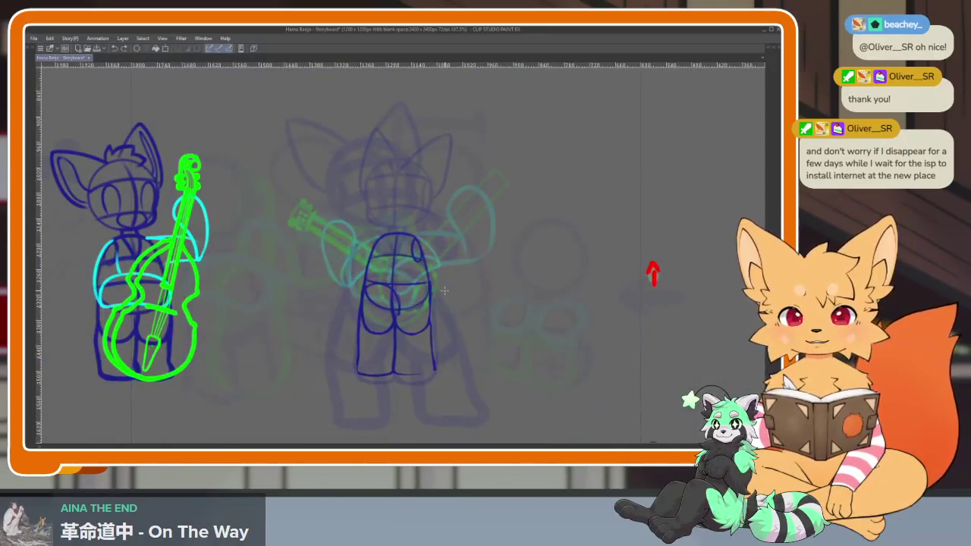
key(Tab)
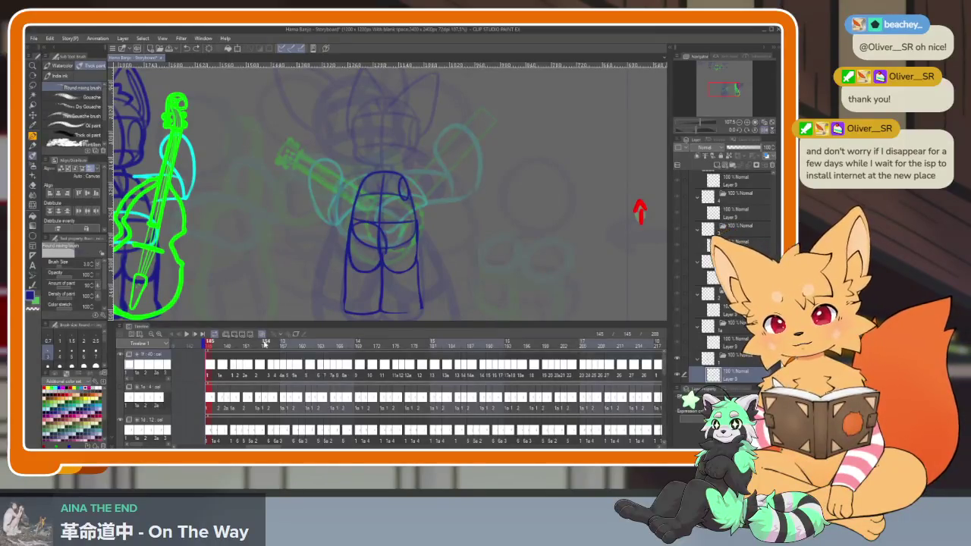
key(Tab)
scroll(425, 199, up, 5)
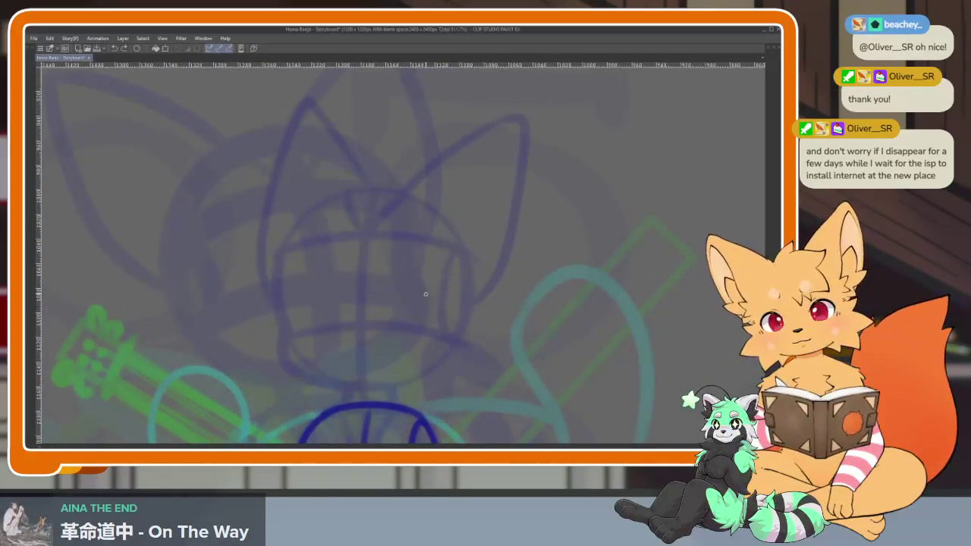
key(Tab)
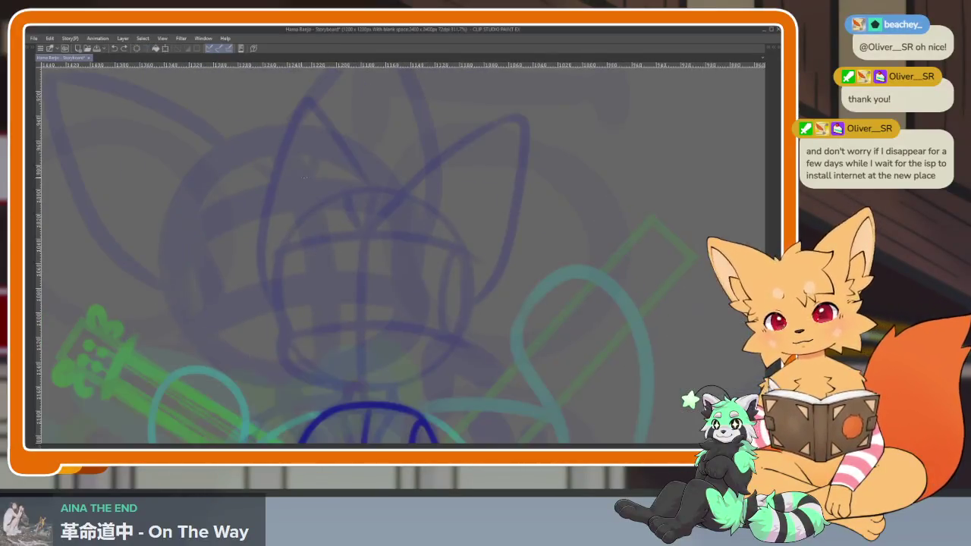
key(Tab)
Step: Draw a large head circle, undoing a stray ellipse and two centre-line attempts
drag(274, 195, 470, 390)
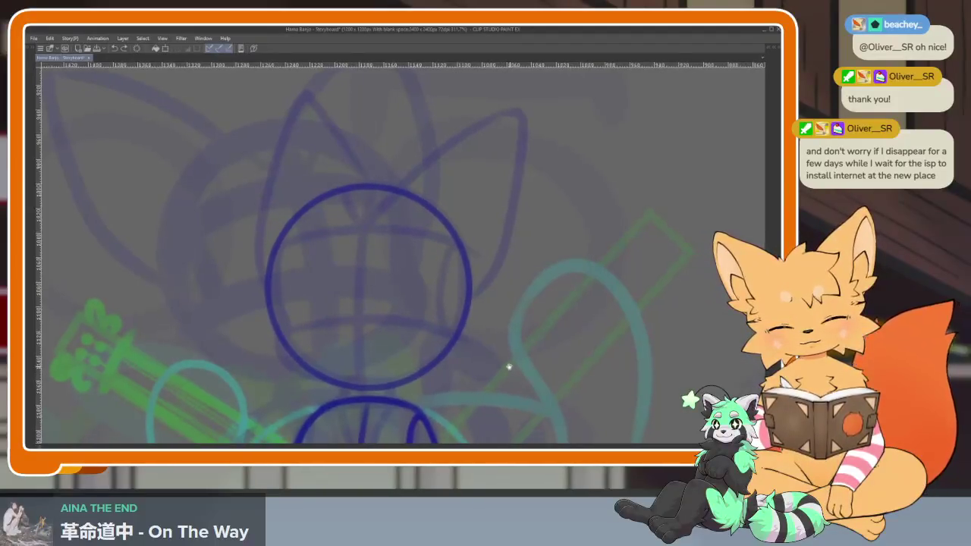
scroll(510, 367, down, 2)
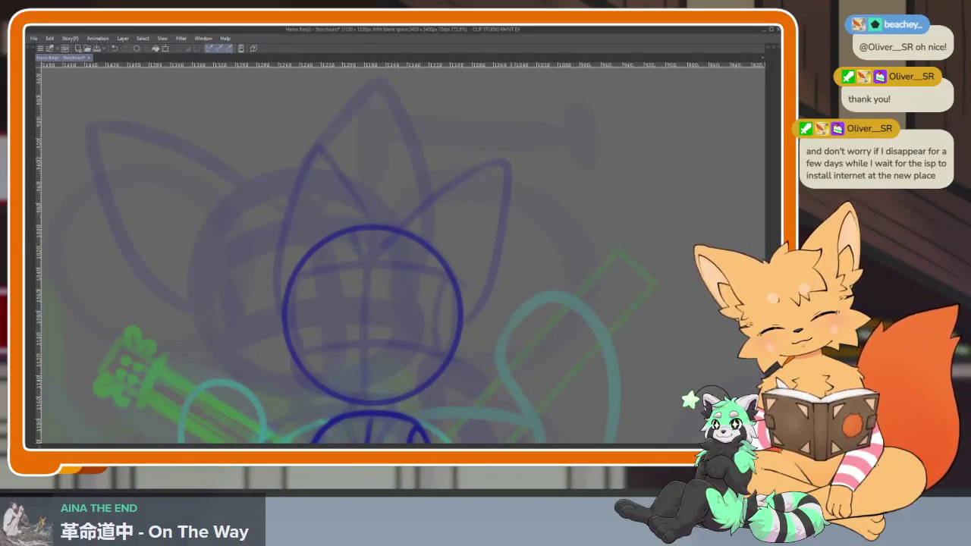
drag(400, 230, 490, 167)
key(ctrl+z)
drag(372, 226, 352, 372)
key(ctrl+z)
drag(371, 227, 363, 399)
key(ctrl+z)
Step: Add two horizontal cross guides, a left-edge arc and a side muzzle ellipse
drag(292, 356, 453, 350)
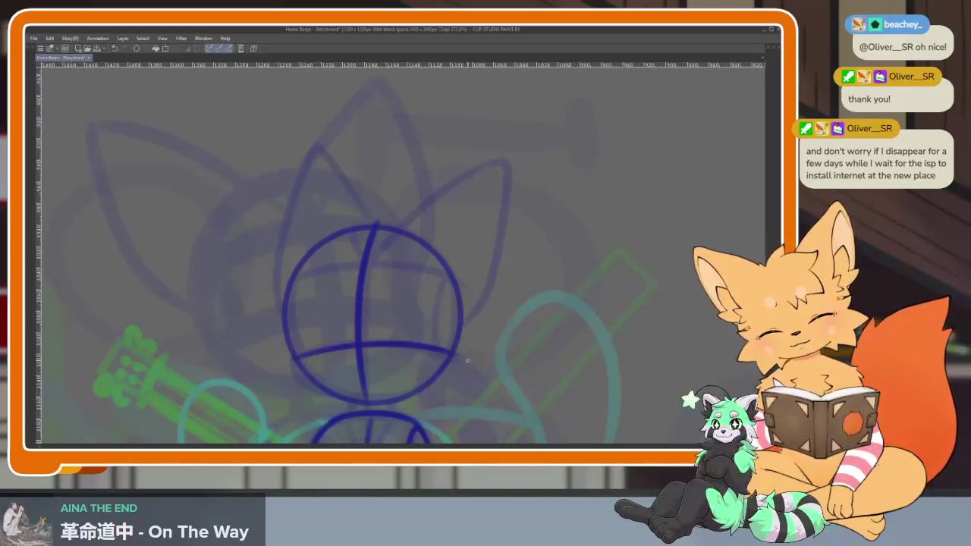
mouse_move(286, 294)
mouse_down()
mouse_move(349, 274)
mouse_move(454, 286)
mouse_up()
mouse_move(287, 293)
mouse_down()
mouse_move(298, 376)
mouse_move(372, 405)
mouse_up()
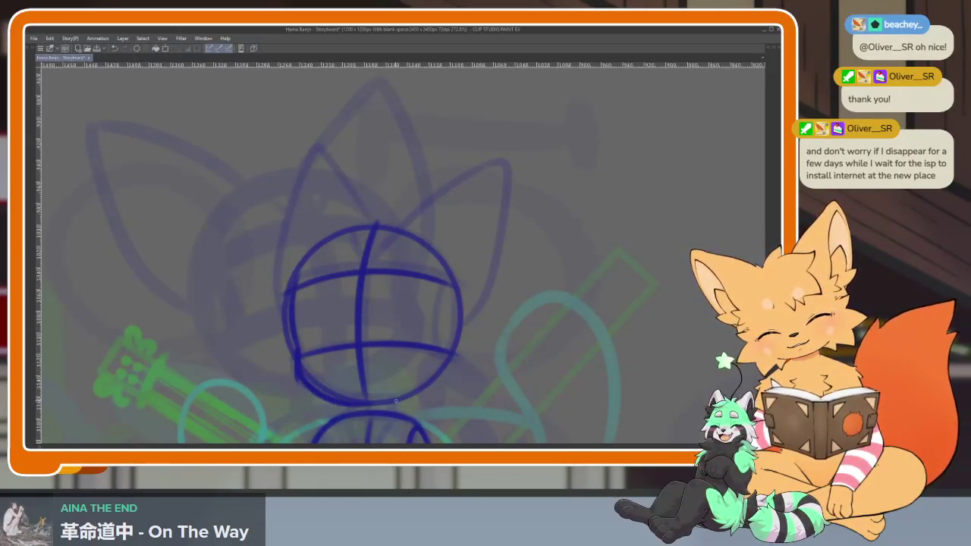
mouse_move(450, 352)
mouse_down()
mouse_move(437, 288)
mouse_move(451, 357)
mouse_up()
Step: Sketch inner guide curves in the head top and the fox's pointed left ear
mouse_move(397, 228)
mouse_down()
mouse_move(383, 252)
mouse_move(484, 186)
mouse_move(495, 209)
mouse_move(451, 343)
mouse_up()
drag(339, 252, 348, 288)
drag(380, 260, 353, 293)
mouse_move(355, 248)
mouse_down()
mouse_move(311, 188)
mouse_move(278, 226)
mouse_up()
scroll(472, 343, down, 5)
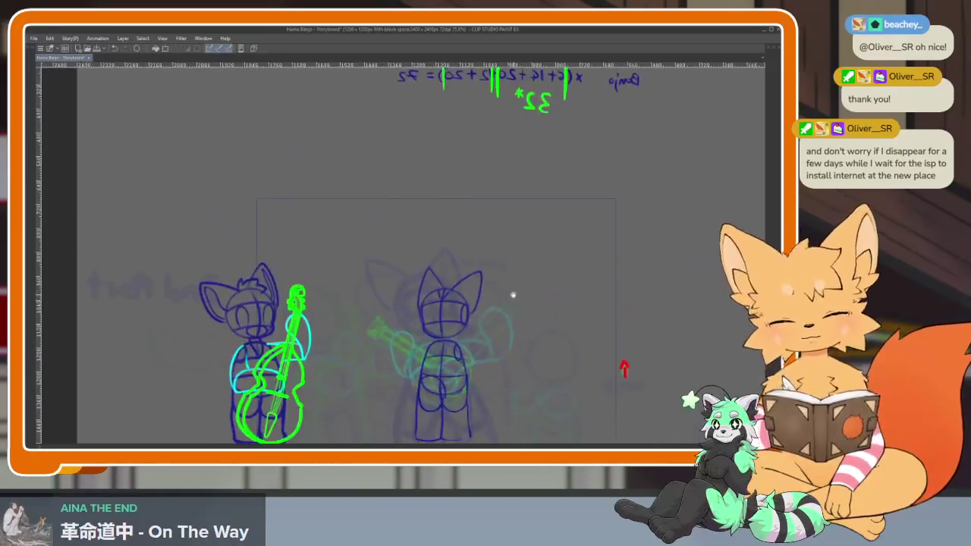
Step: Zoom out to look over the whole storyboard frame with the finished fox head
scroll(493, 355, up, 4)
scroll(486, 358, down, 1)
scroll(471, 364, down, 1)
scroll(494, 364, down, 1)
scroll(516, 360, down, 1)
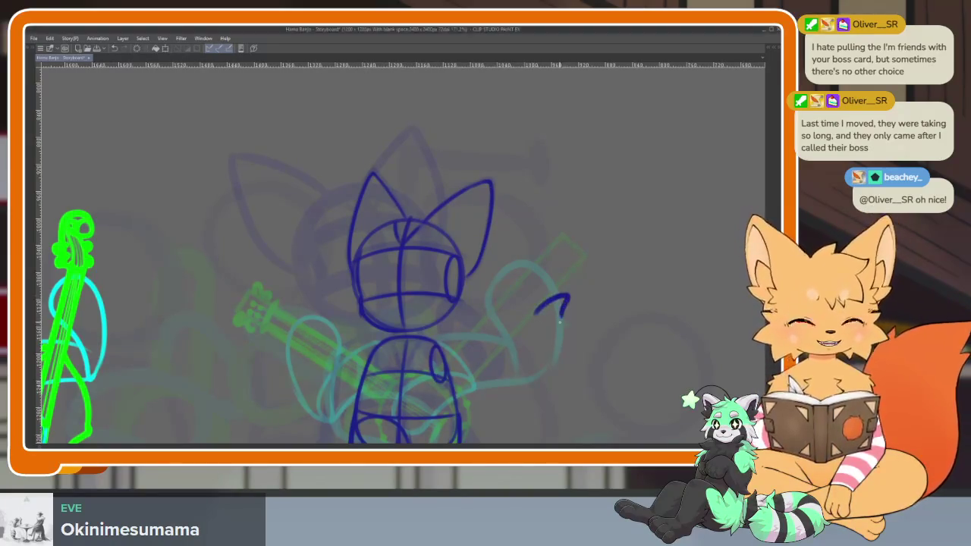
scroll(554, 311, down, 3)
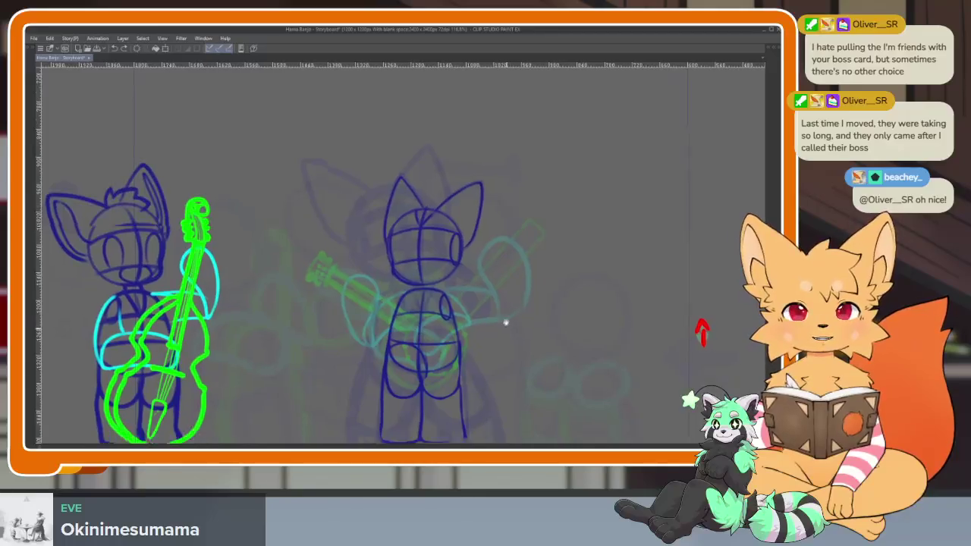
scroll(509, 329, down, 3)
scroll(506, 306, down, 2)
Step: Flip between adjacent timeline frames to compare poses, settling on frame 147 with palettes hidden
key(Tab)
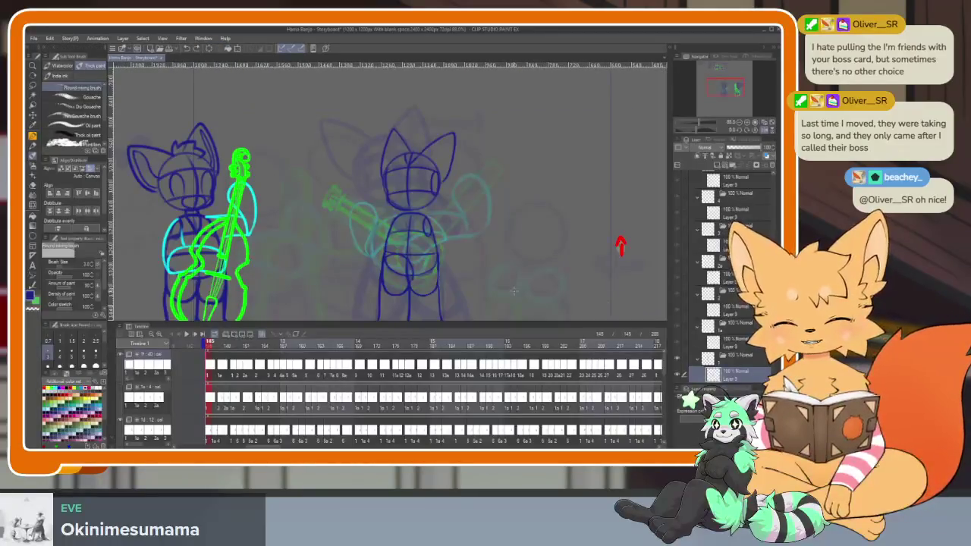
drag(212, 345, 218, 345)
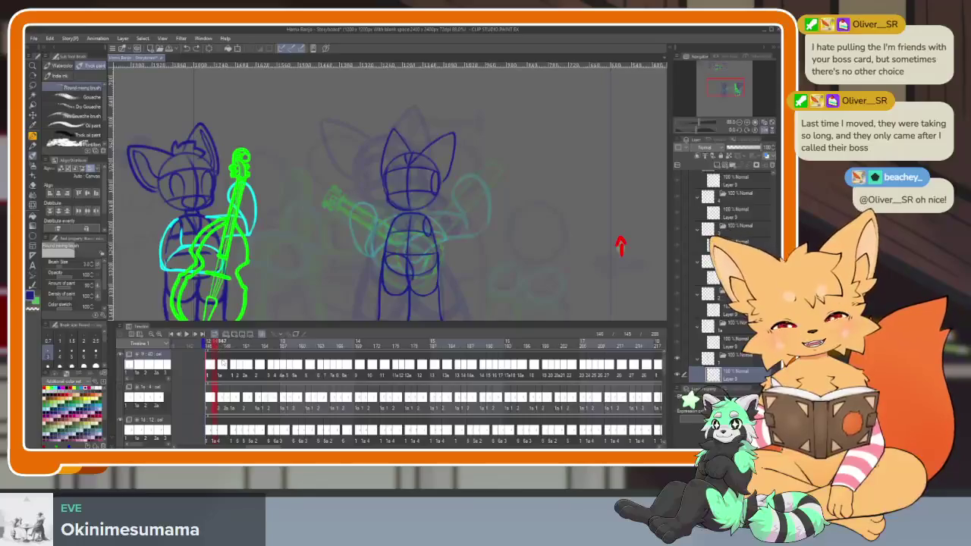
drag(219, 346, 221, 346)
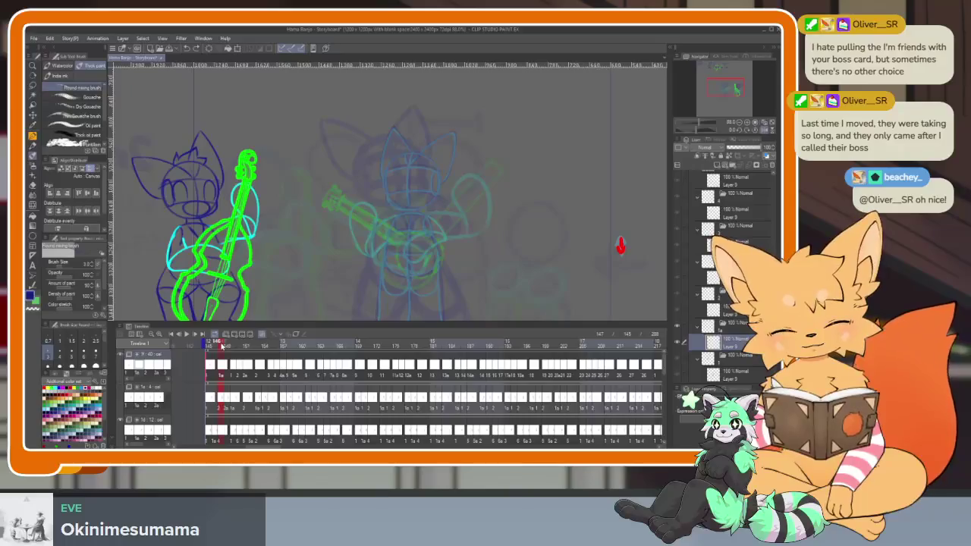
click(213, 346)
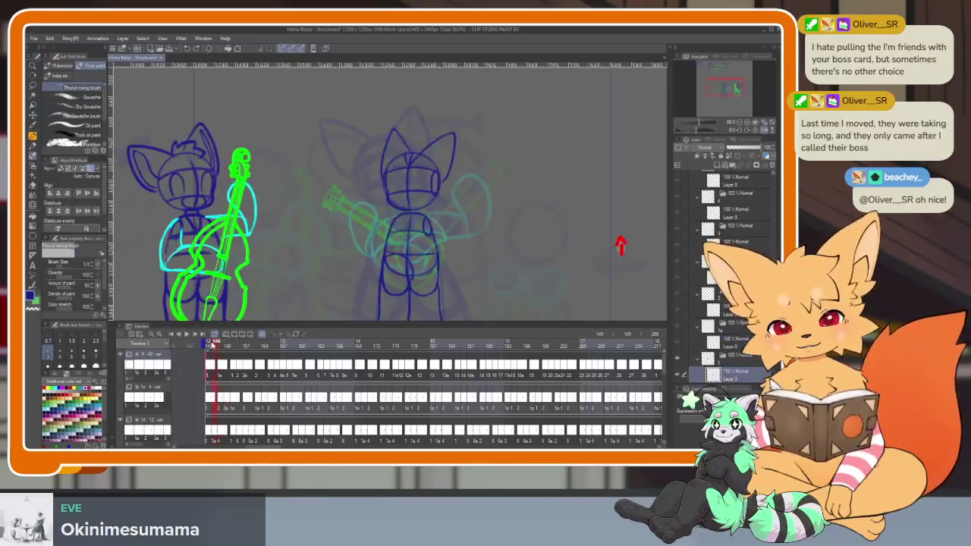
drag(214, 346, 222, 345)
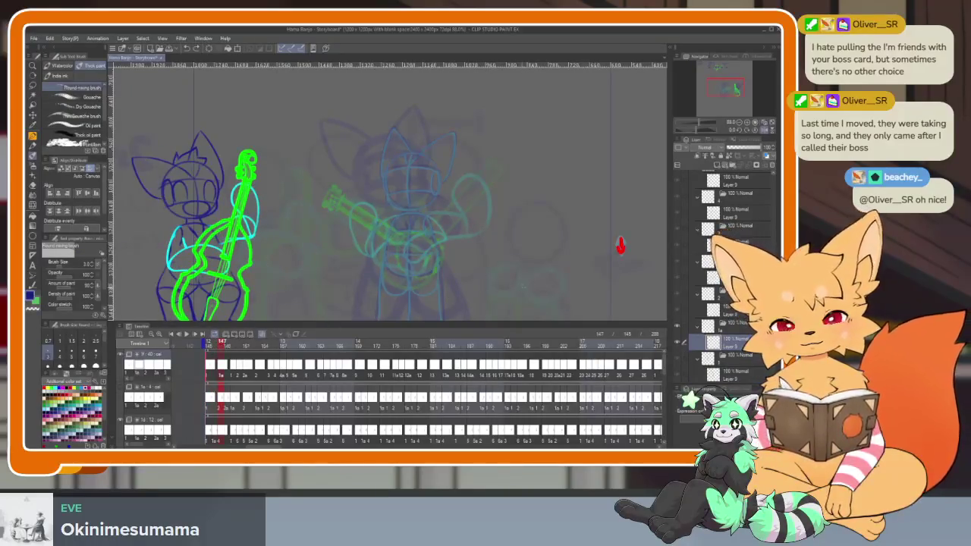
key(Tab)
scroll(445, 329, up, 3)
scroll(450, 342, up, 3)
scroll(446, 341, up, 2)
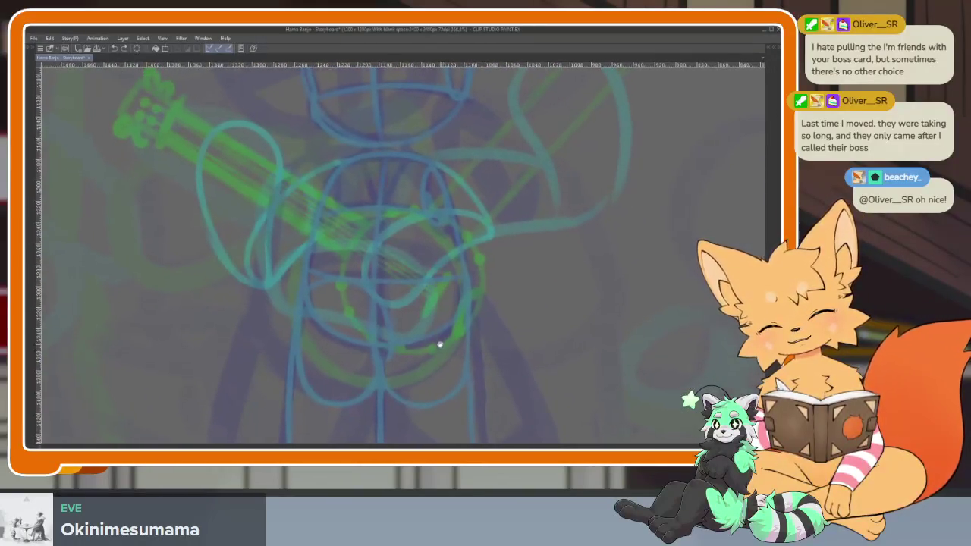
Step: Sketch a dark blue arc across the chest and extend it down the figure's side
drag(320, 200, 440, 194)
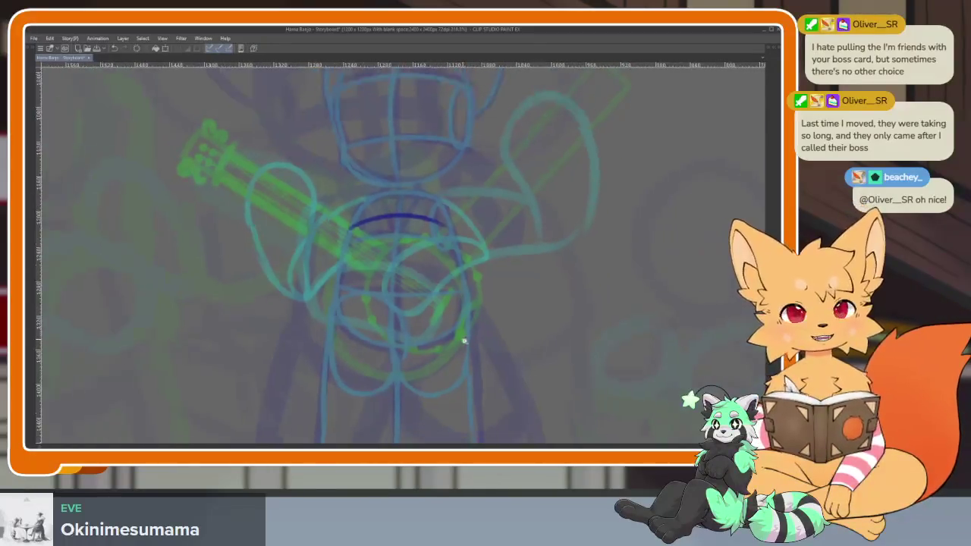
scroll(463, 338, down, 2)
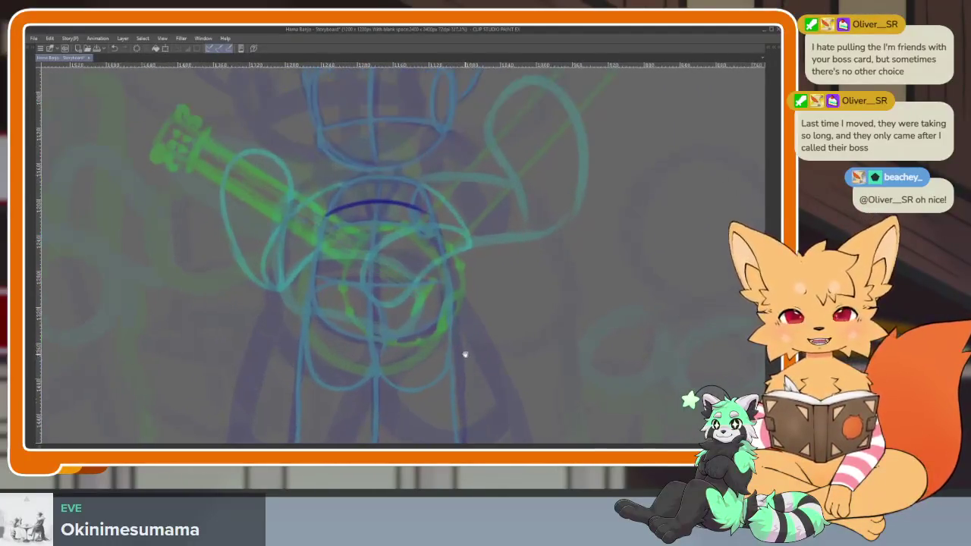
scroll(448, 324, up, 1)
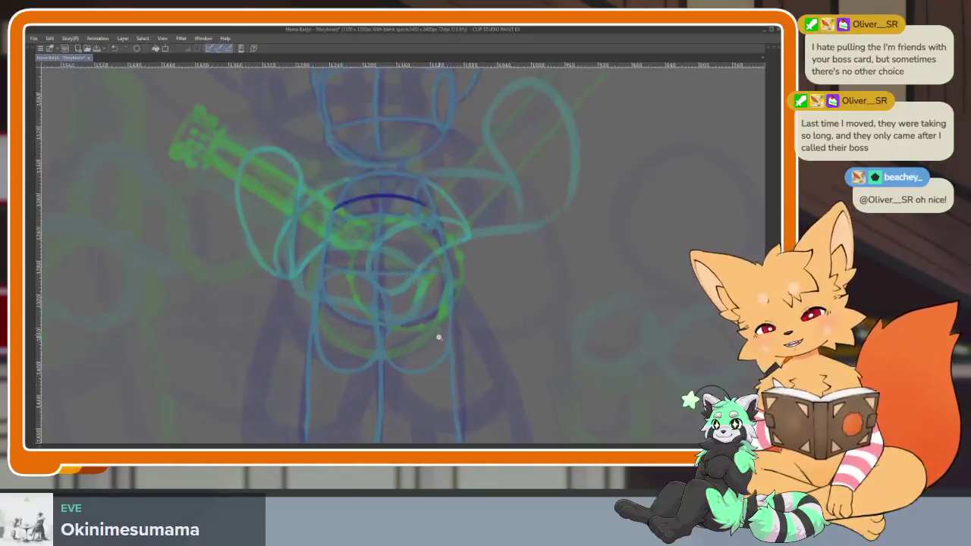
mouse_move(323, 234)
mouse_down()
mouse_move(310, 309)
mouse_move(455, 302)
mouse_move(439, 250)
mouse_move(395, 199)
mouse_move(318, 254)
mouse_up()
Step: Nudge the blue torso loop slightly upward with a Ctrl+T transform
key(ctrl+t)
drag(485, 218, 482, 214)
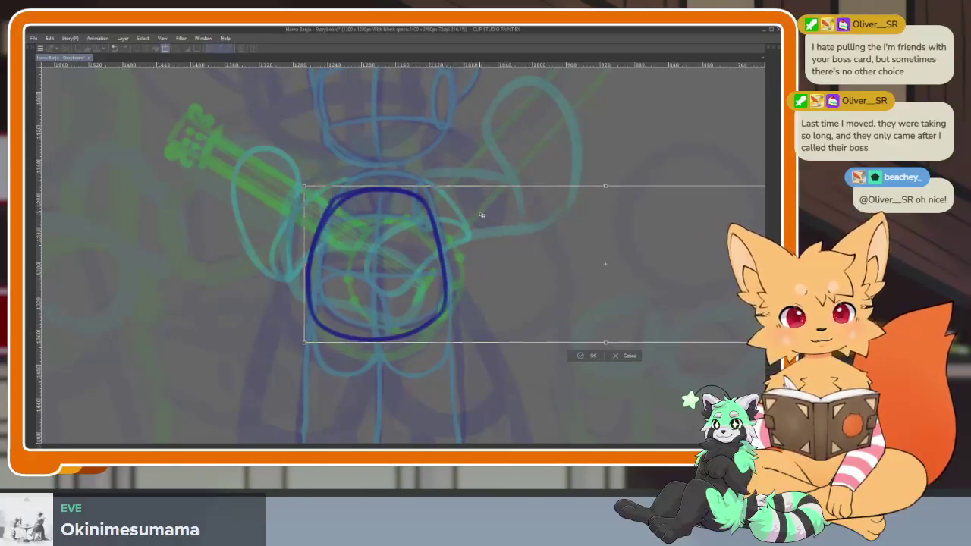
scroll(602, 325, down, 2)
key(Return)
scroll(305, 339, up, 2)
Step: Select the loop with an elliptical marquee, then tilt and raise it
key(Tab)
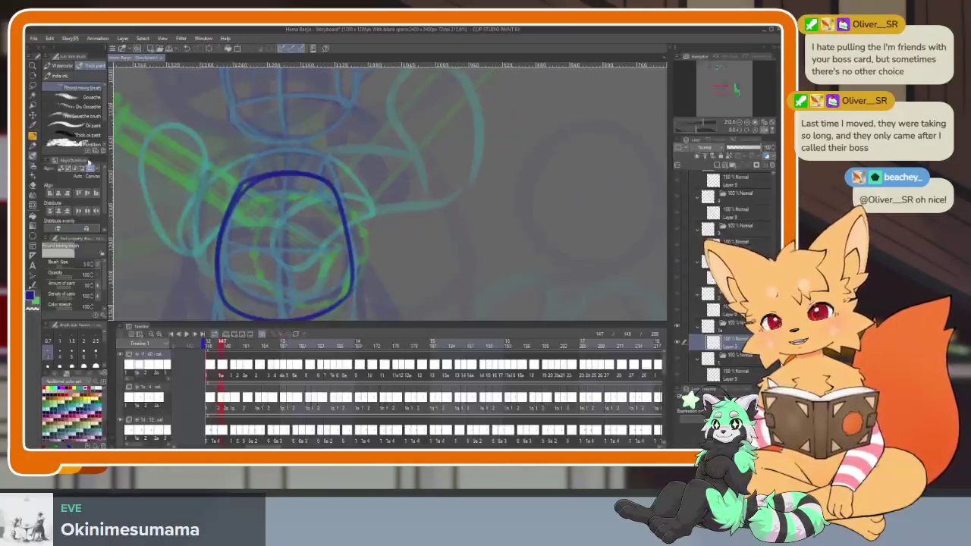
click(33, 94)
key(Tab)
drag(199, 174, 428, 433)
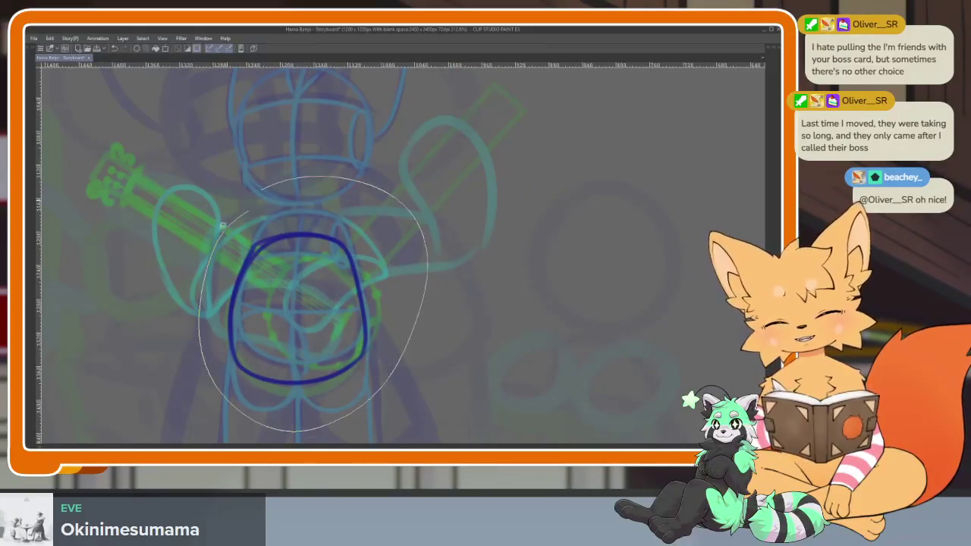
key(ctrl+t)
drag(477, 199, 349, 288)
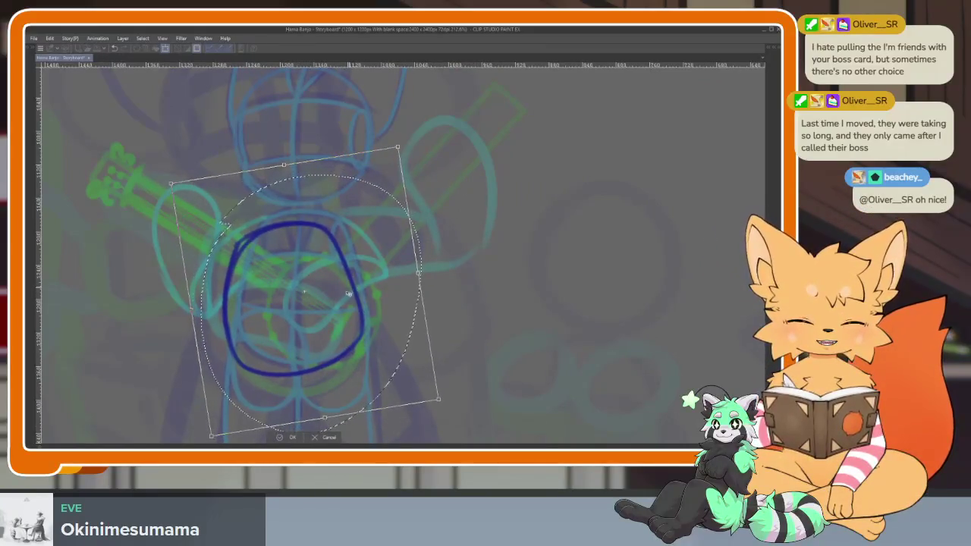
click(287, 438)
Step: Erase the loop's upper-right arc and redraw its right side to close it
scroll(303, 288, up, 2)
key(e)
drag(327, 186, 372, 406)
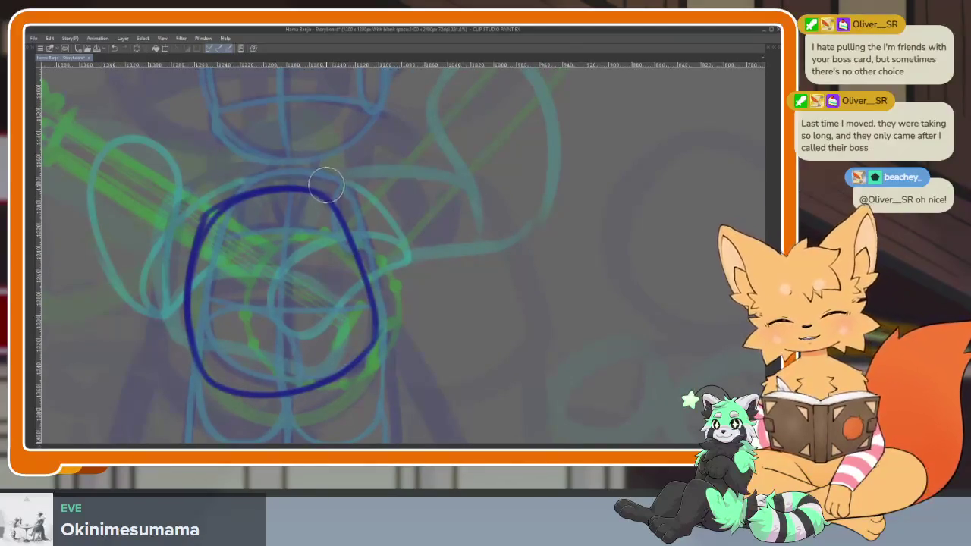
drag(317, 189, 368, 355)
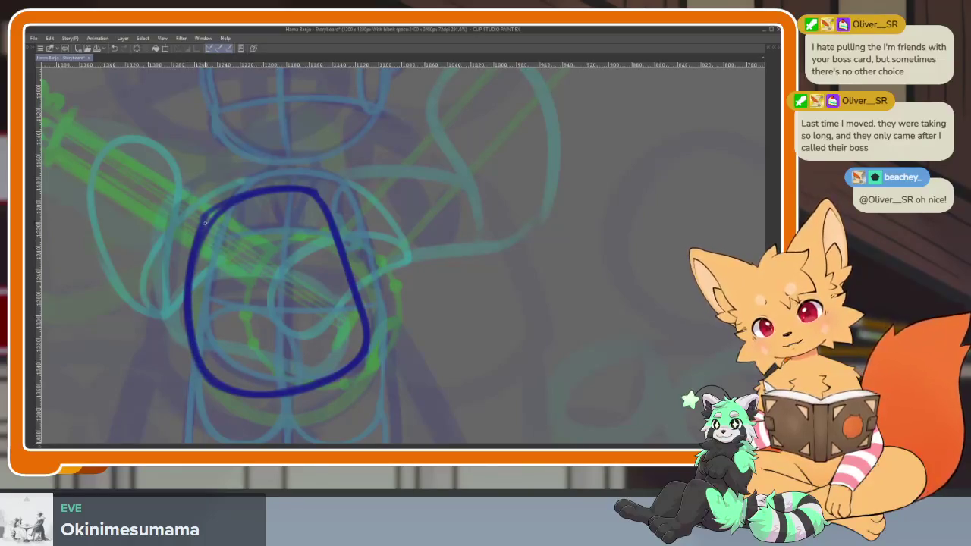
scroll(217, 269, up, 2)
Step: Draw a vertical centre line, two cross lines and a small oval on the torso
scroll(232, 286, up, 1)
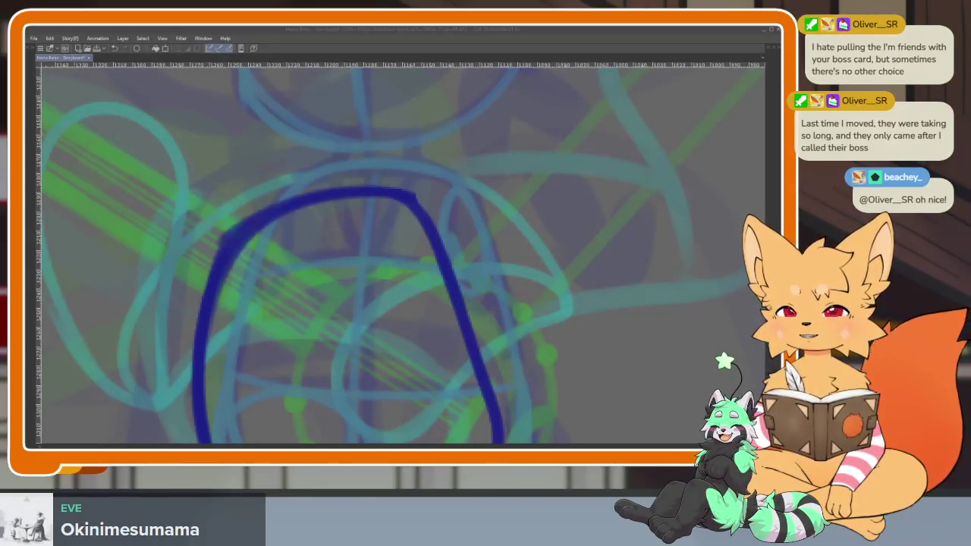
drag(546, 295, 584, 269)
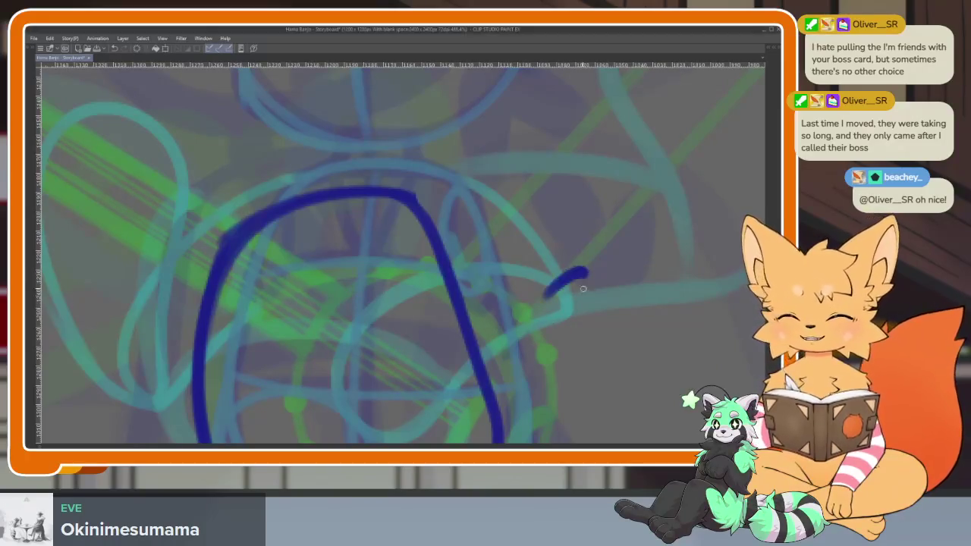
key(ctrl+z)
scroll(408, 369, up, 1)
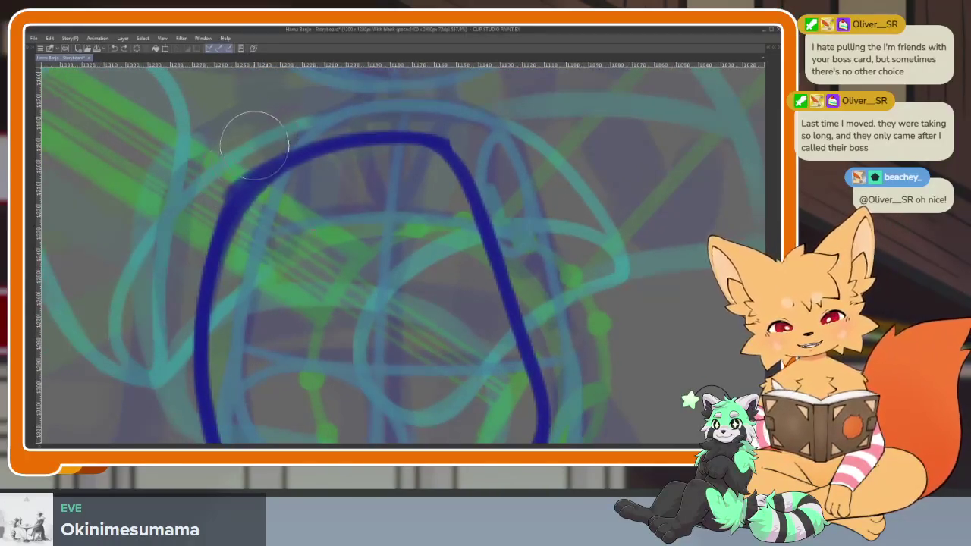
scroll(456, 182, down, 2)
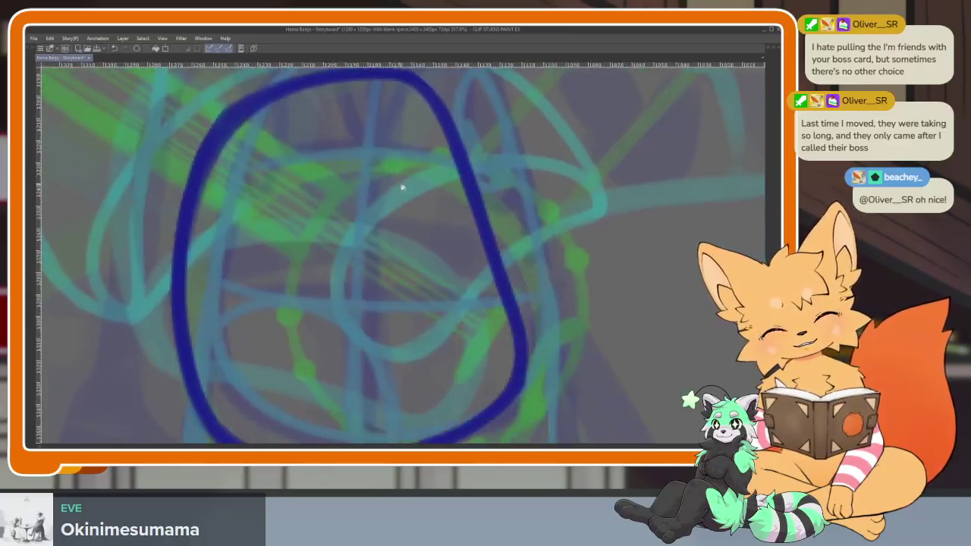
scroll(393, 205, down, 1)
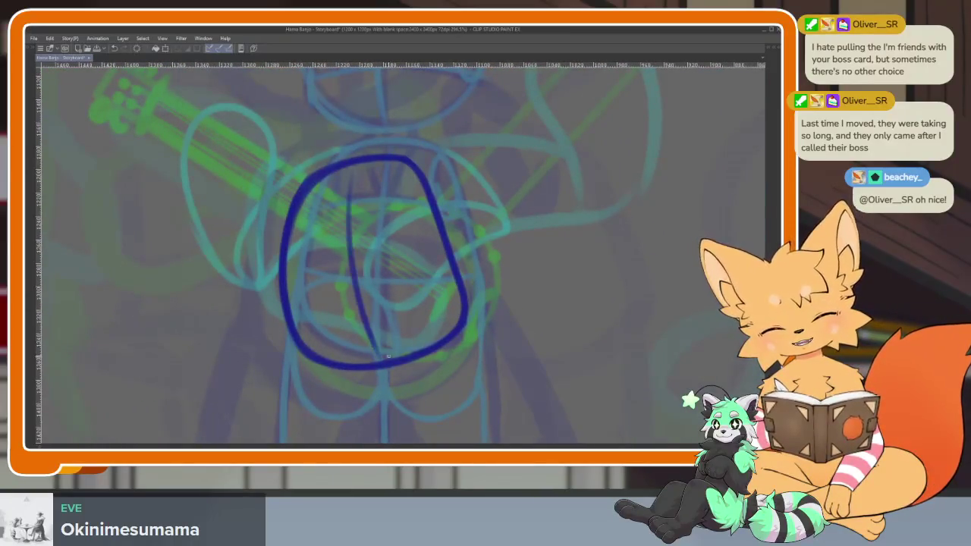
scroll(369, 303, up, 1)
drag(328, 154, 353, 414)
drag(228, 275, 459, 232)
mouse_move(237, 330)
mouse_down()
mouse_move(440, 330)
mouse_move(463, 303)
mouse_up()
mouse_move(408, 166)
mouse_down()
mouse_move(414, 232)
mouse_move(403, 151)
mouse_up()
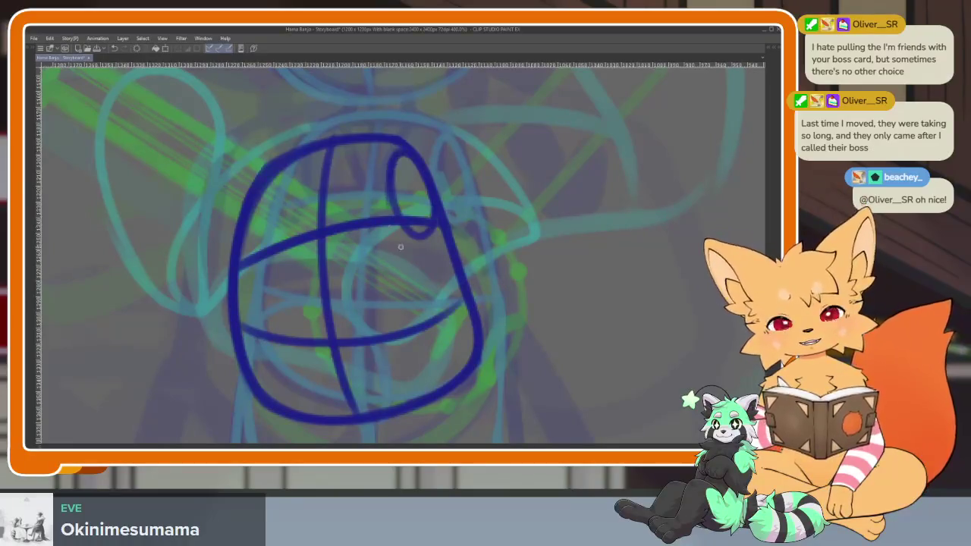
Step: Sketch the left and right legs with their feet beneath the torso
scroll(397, 240, down, 5)
scroll(486, 306, up, 3)
scroll(462, 358, up, 1)
scroll(462, 305, down, 1)
scroll(457, 302, up, 1)
drag(302, 287, 324, 234)
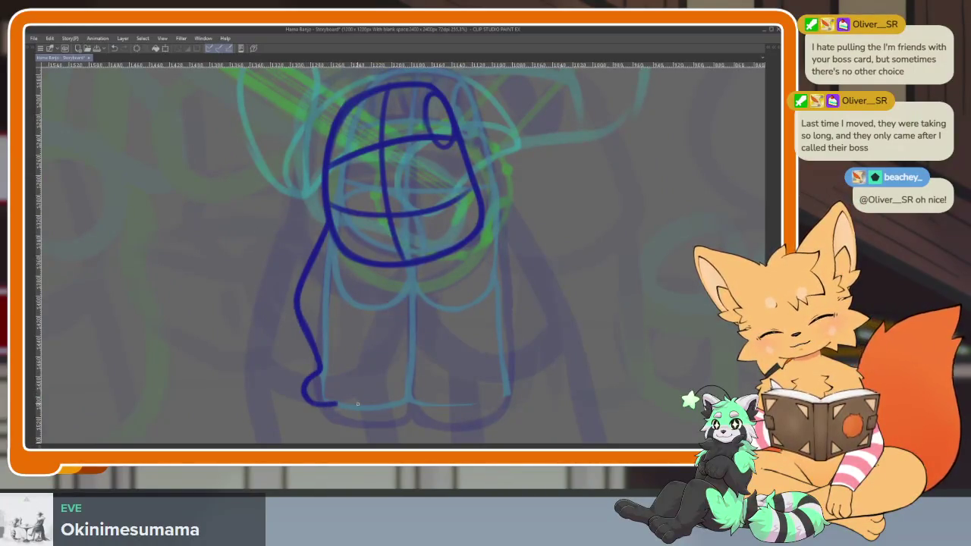
drag(354, 403, 394, 404)
mouse_move(406, 258)
mouse_down()
mouse_move(386, 316)
mouse_move(395, 400)
mouse_up()
drag(408, 264, 455, 400)
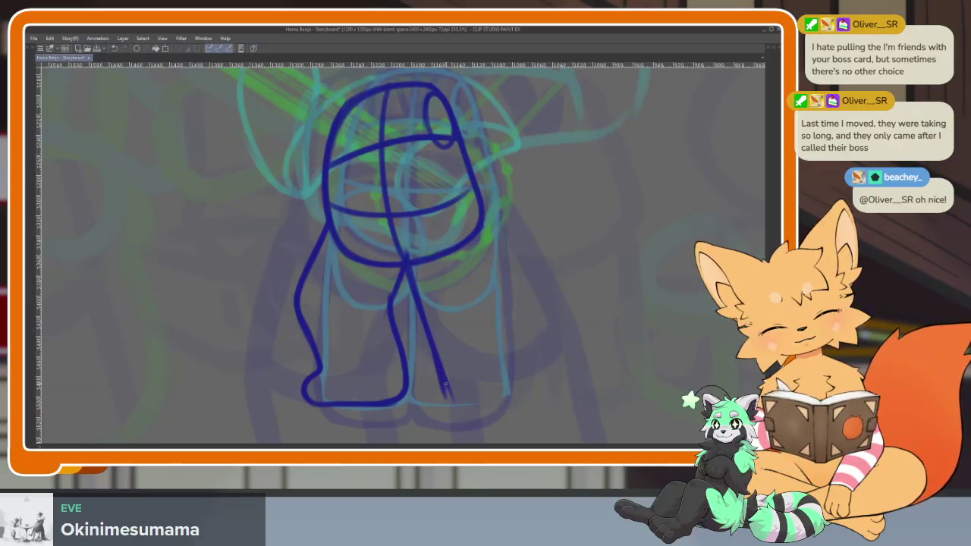
mouse_move(484, 215)
mouse_down()
mouse_move(522, 353)
mouse_move(547, 385)
mouse_move(487, 396)
mouse_up()
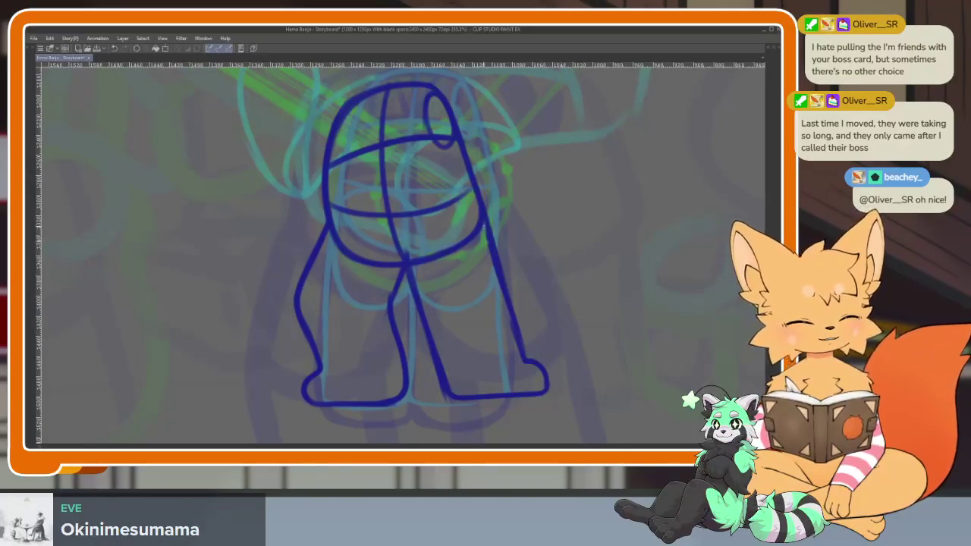
scroll(574, 333, down, 4)
scroll(554, 326, up, 1)
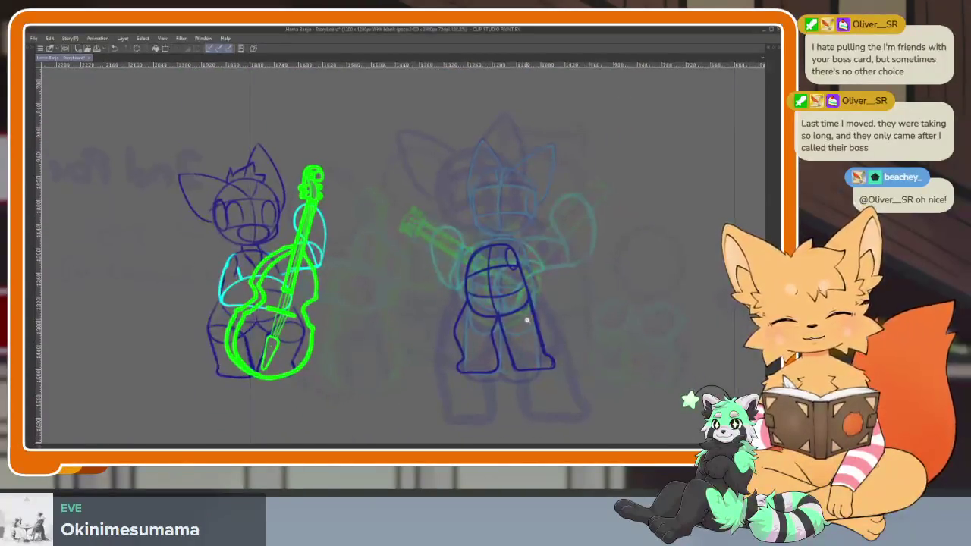
Step: Draw the fox's head circle with a vertical centre curve and cross guide lines
scroll(526, 321, up, 2)
scroll(531, 334, down, 3)
scroll(545, 361, up, 3)
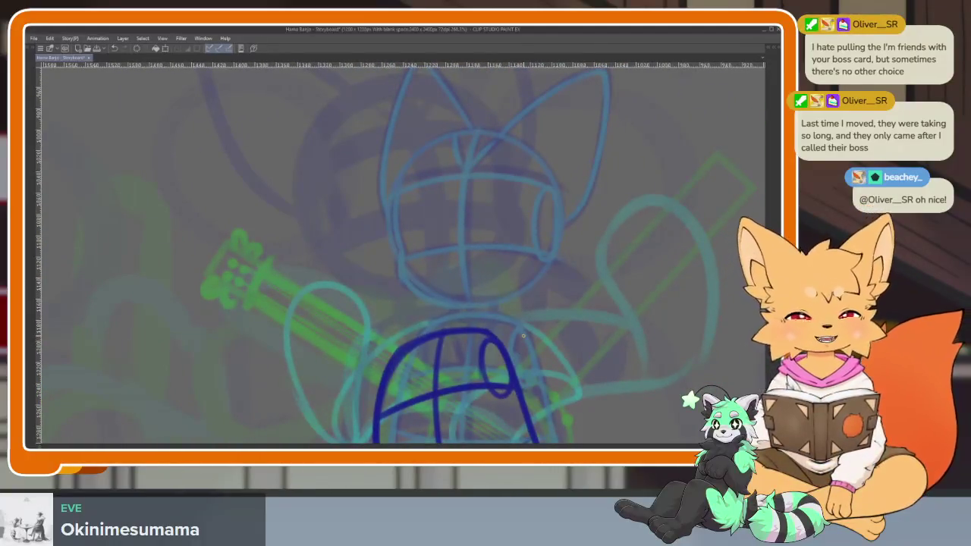
key(Tab)
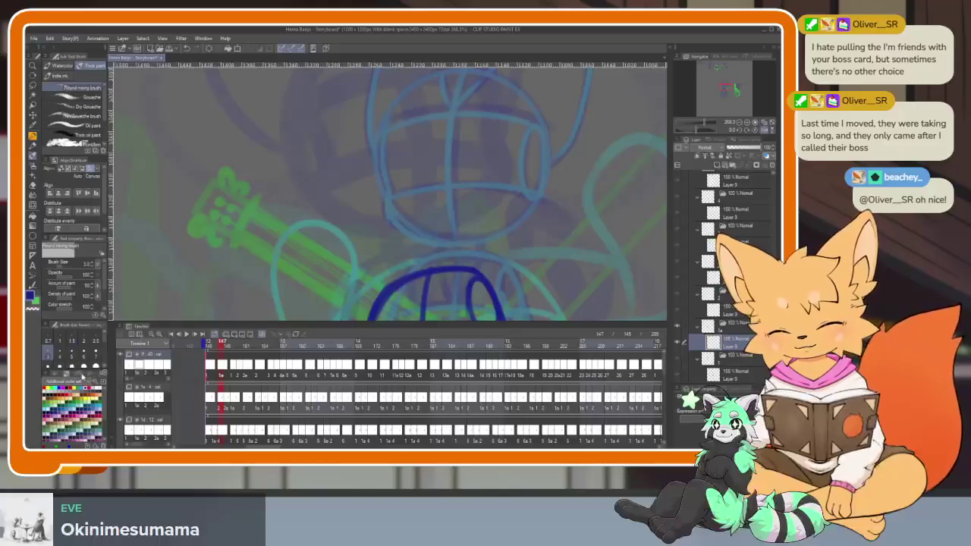
key(Tab)
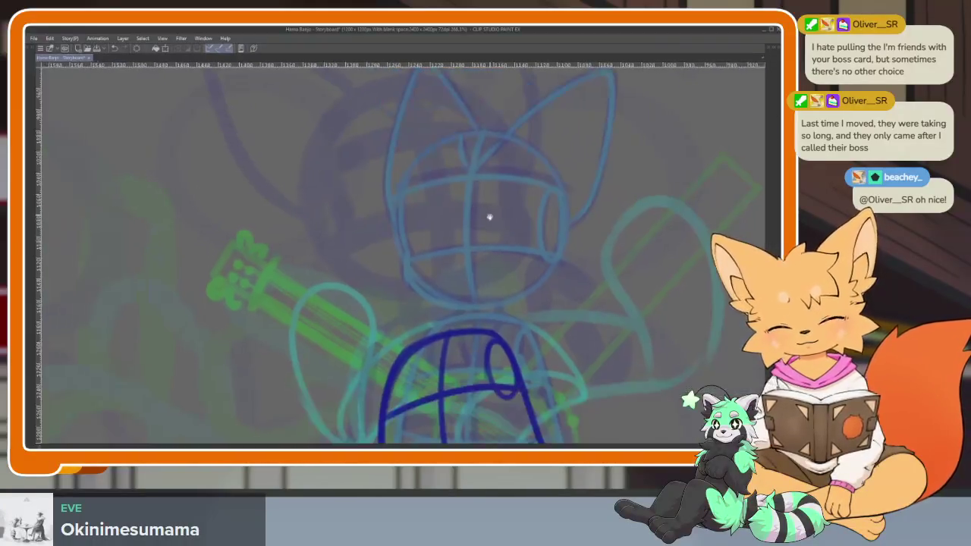
drag(298, 205, 363, 268)
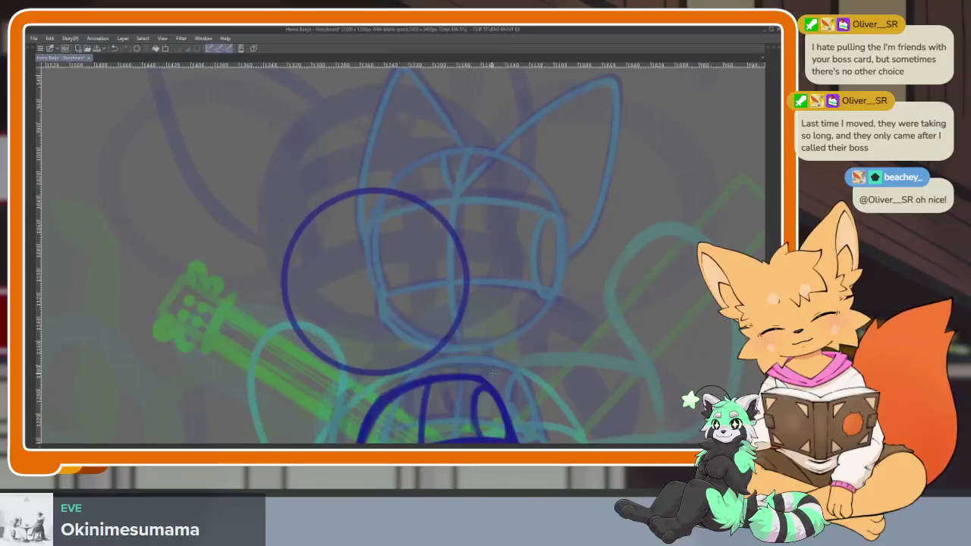
drag(305, 188, 358, 240)
drag(458, 311, 498, 351)
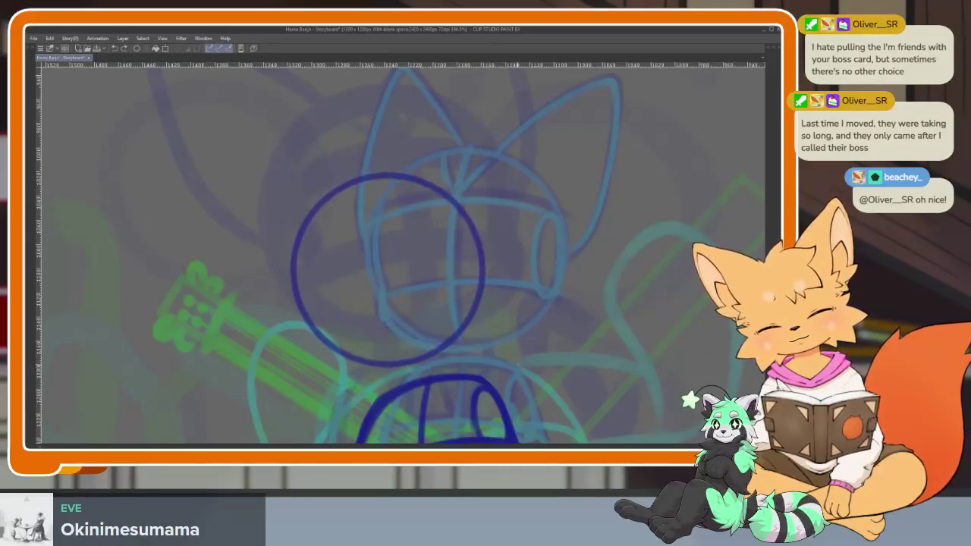
mouse_move(345, 181)
mouse_down()
mouse_move(389, 371)
mouse_move(467, 295)
mouse_up()
drag(286, 277, 406, 258)
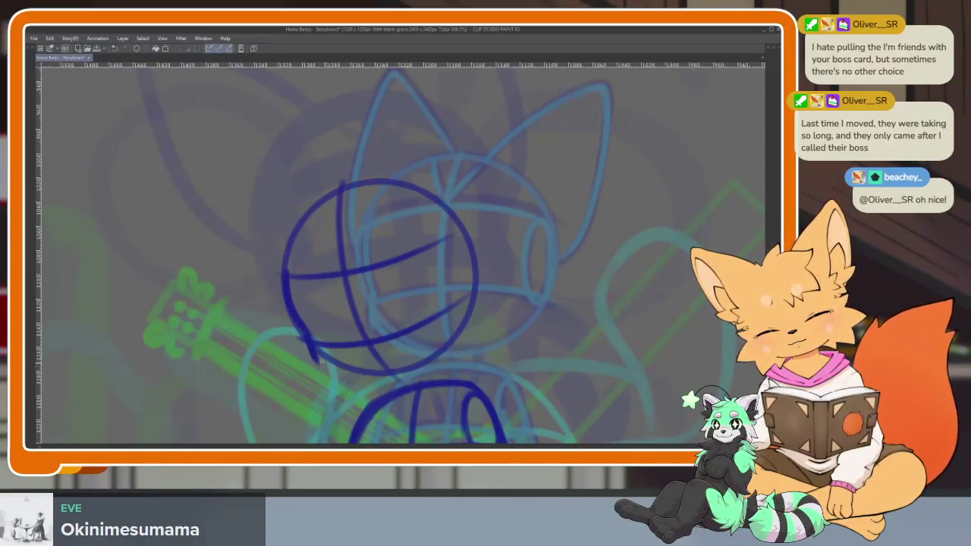
drag(318, 358, 408, 375)
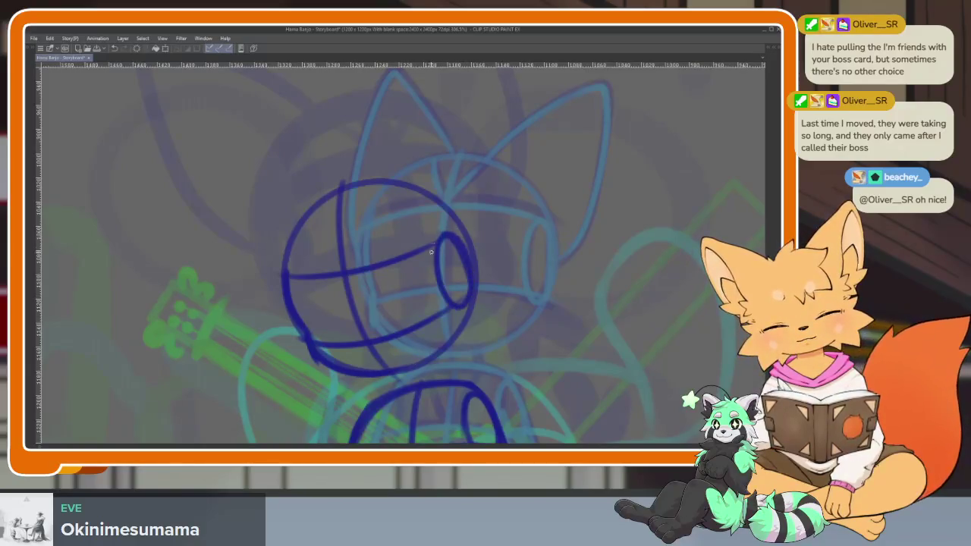
Step: Add an oval snout and two ears to the head, redrawing both ears
scroll(431, 251, up, 2)
drag(309, 221, 339, 287)
mouse_move(402, 183)
mouse_down()
mouse_move(385, 201)
mouse_move(455, 134)
mouse_move(455, 292)
mouse_up()
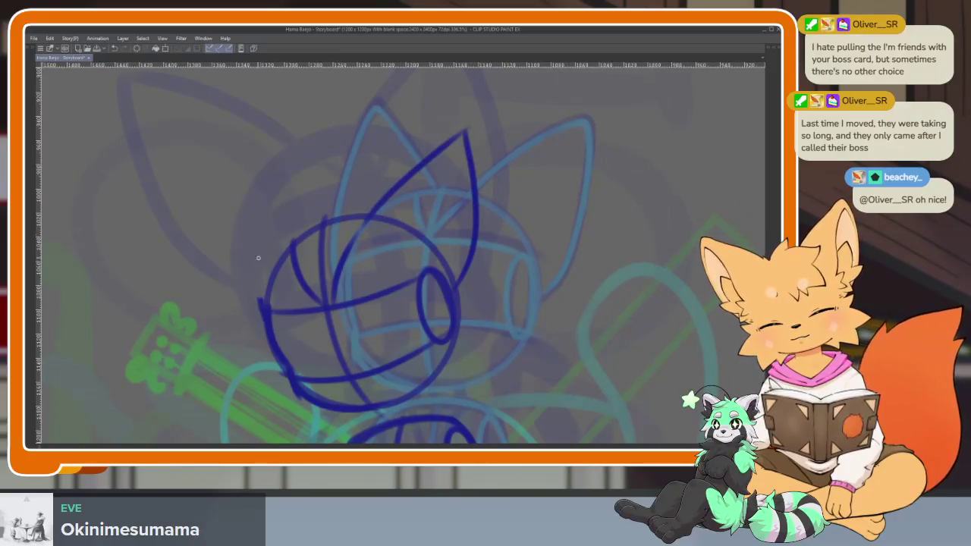
drag(260, 302, 306, 162)
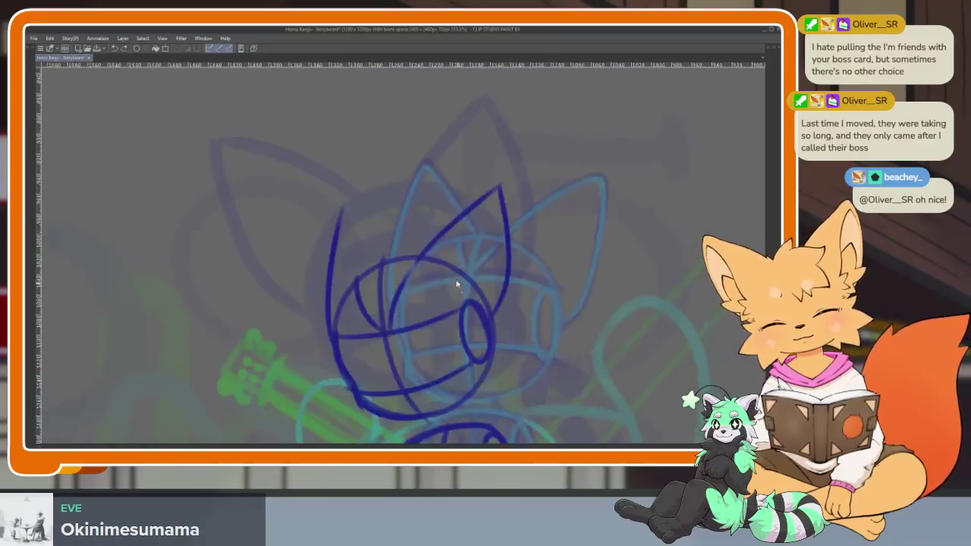
key(ctrl+z)
key(ctrl+z)
key(ctrl+z)
mouse_move(417, 264)
mouse_down()
mouse_move(485, 199)
mouse_move(520, 281)
mouse_up()
drag(317, 323, 331, 215)
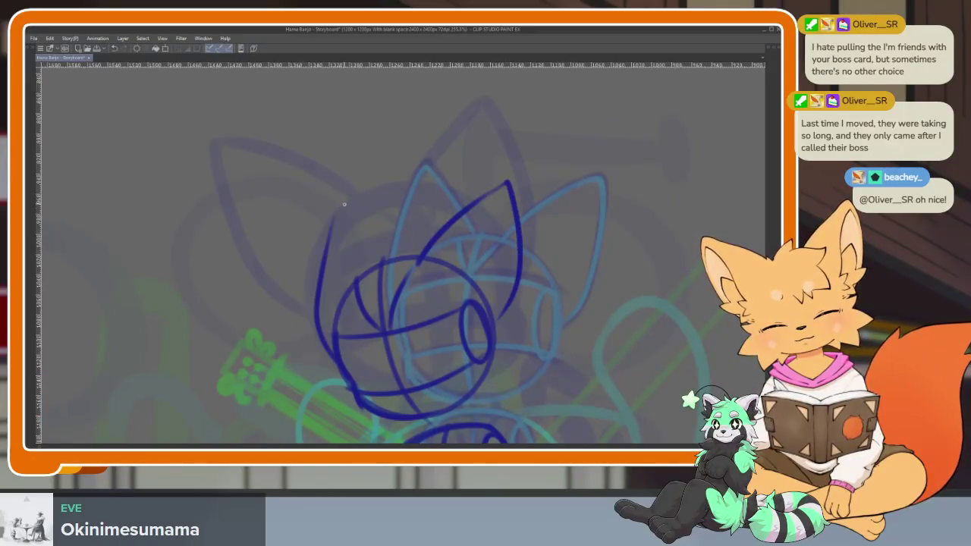
Step: Redraw the neck and shoulder line joining the head to the body
scroll(531, 273, down, 3)
scroll(549, 317, down, 2)
scroll(516, 311, up, 4)
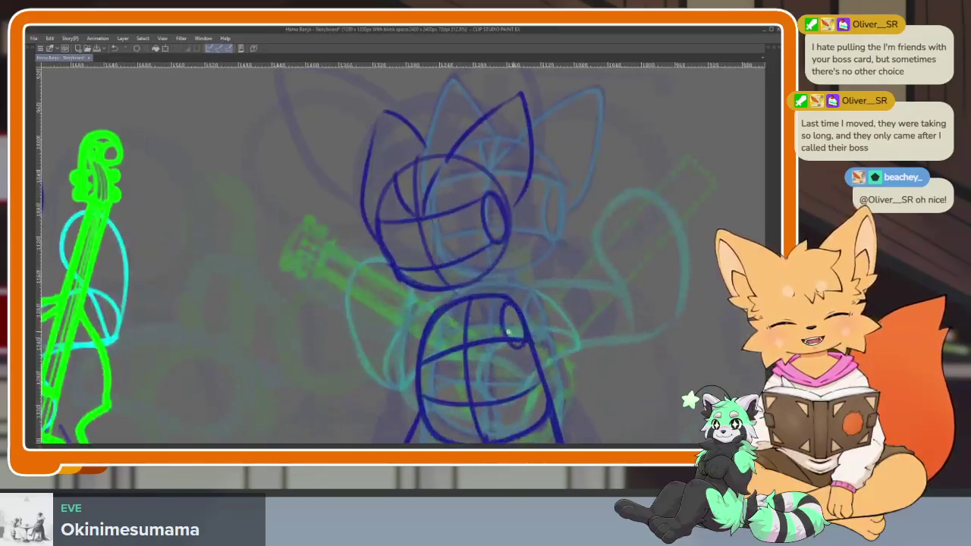
scroll(458, 302, up, 2)
mouse_move(427, 279)
mouse_down()
mouse_move(438, 354)
mouse_move(476, 292)
mouse_up()
key(ctrl+z)
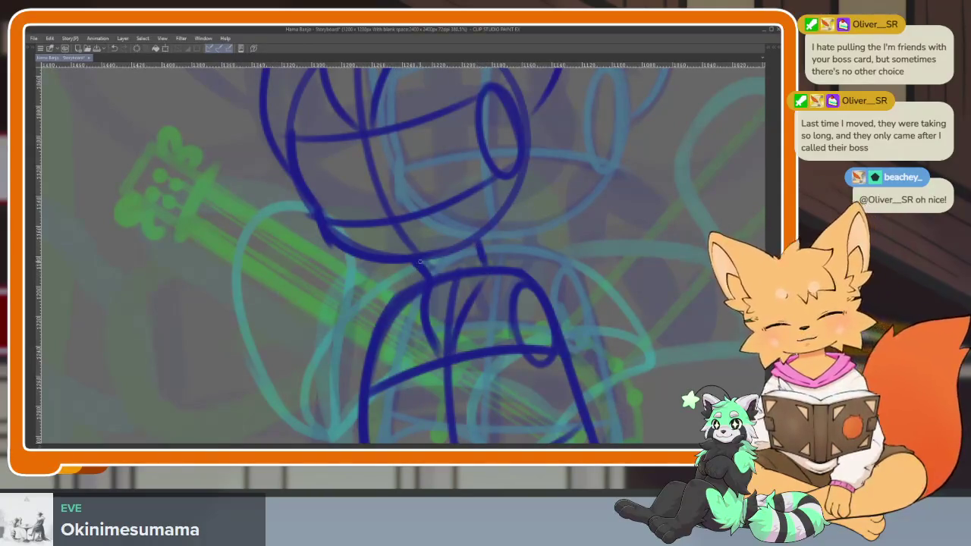
drag(489, 261, 519, 267)
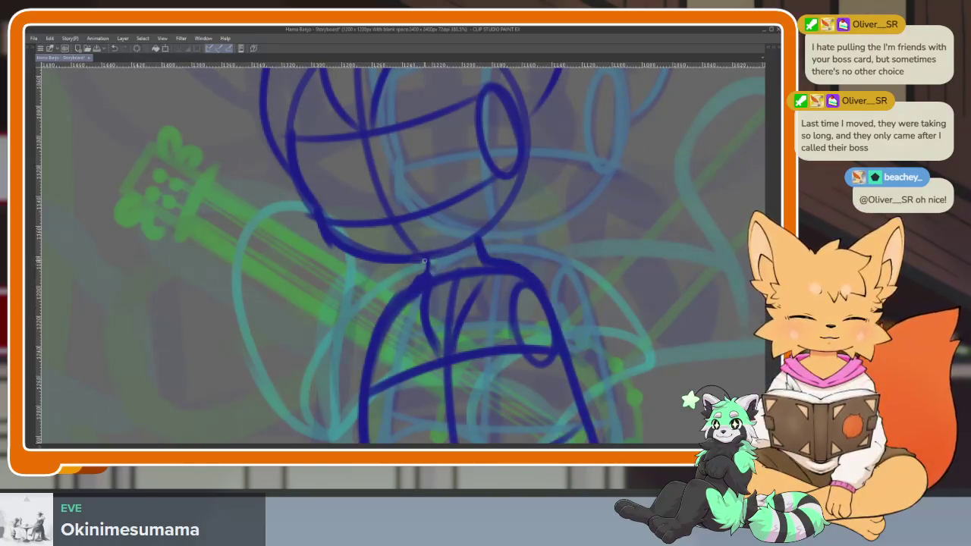
scroll(460, 330, down, 5)
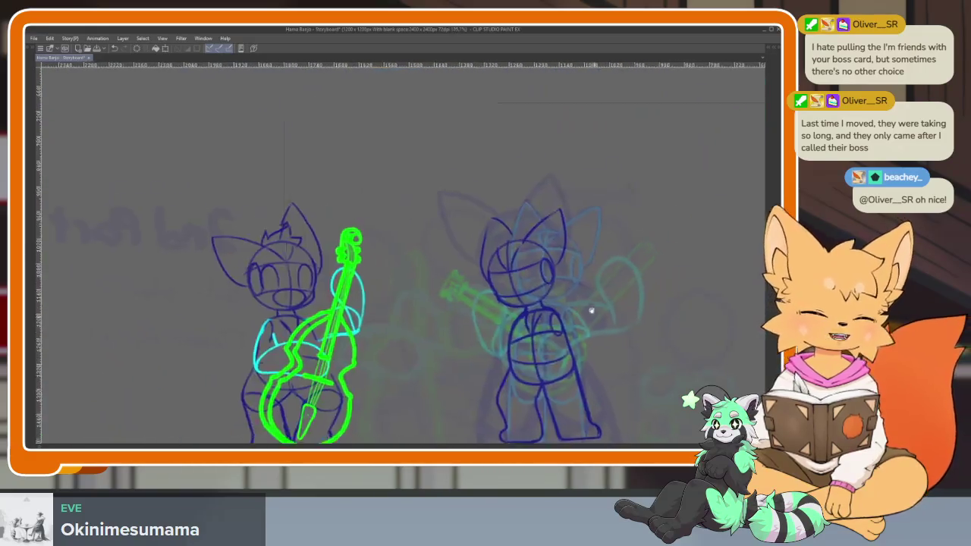
scroll(493, 364, up, 2)
scroll(529, 406, up, 4)
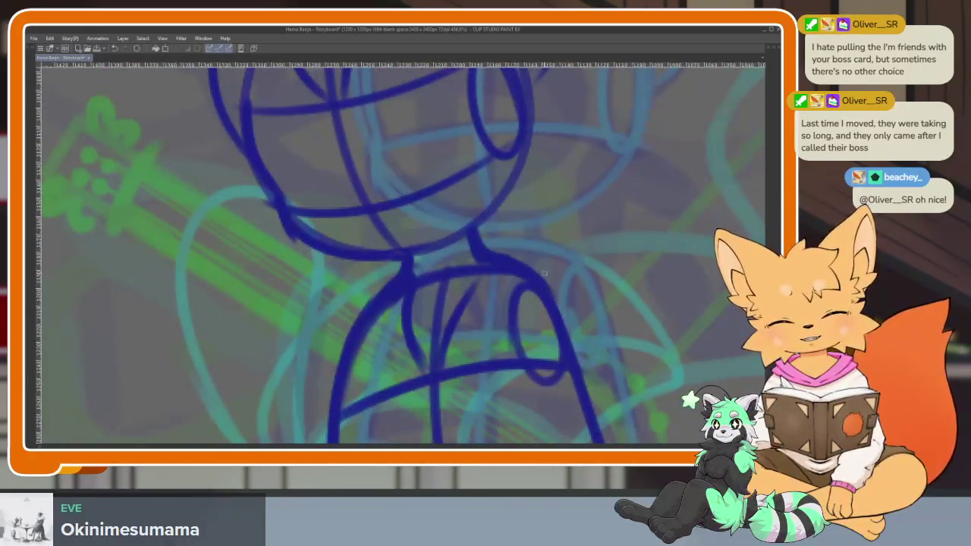
scroll(583, 356, down, 4)
scroll(592, 327, up, 1)
scroll(596, 303, up, 1)
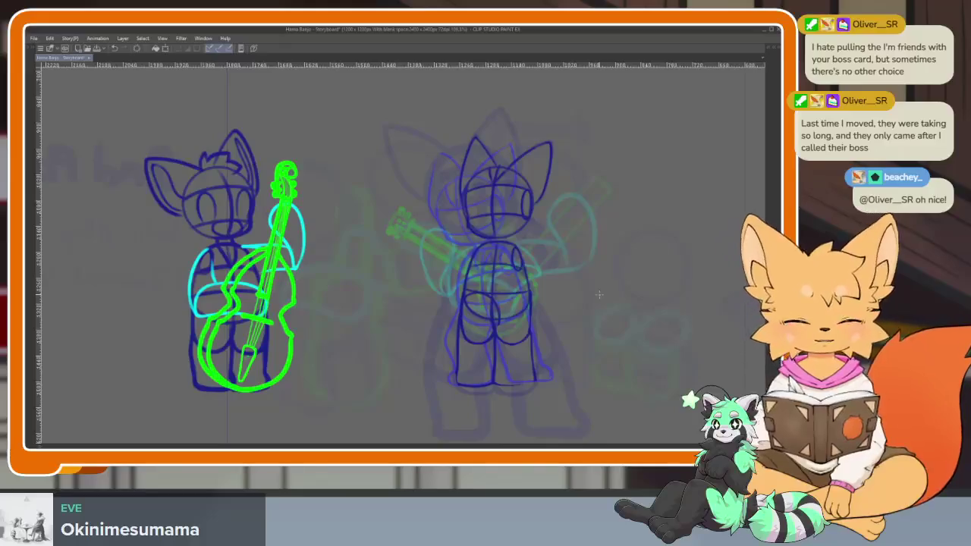
key(Tab)
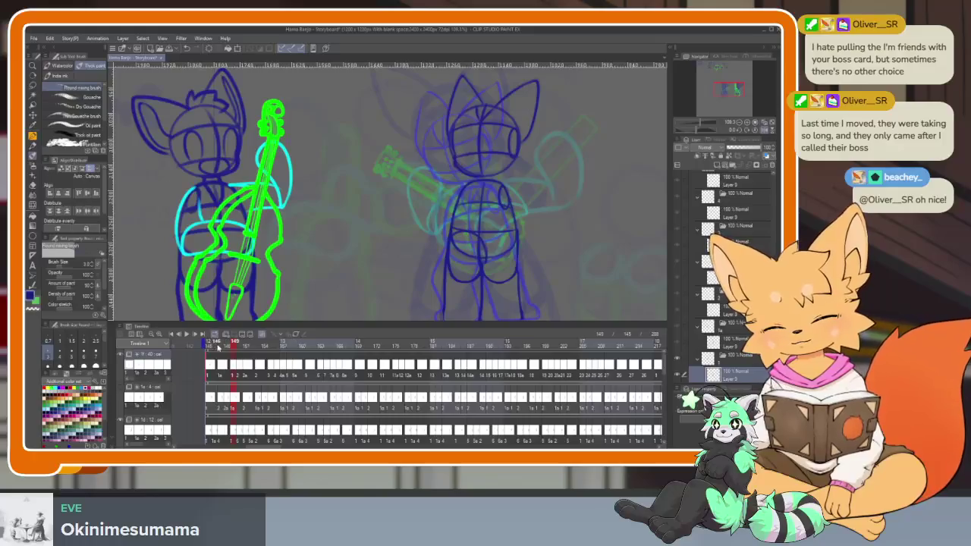
Step: Draw the torso loop's top curve, left side and right side on the new frame
key(Tab)
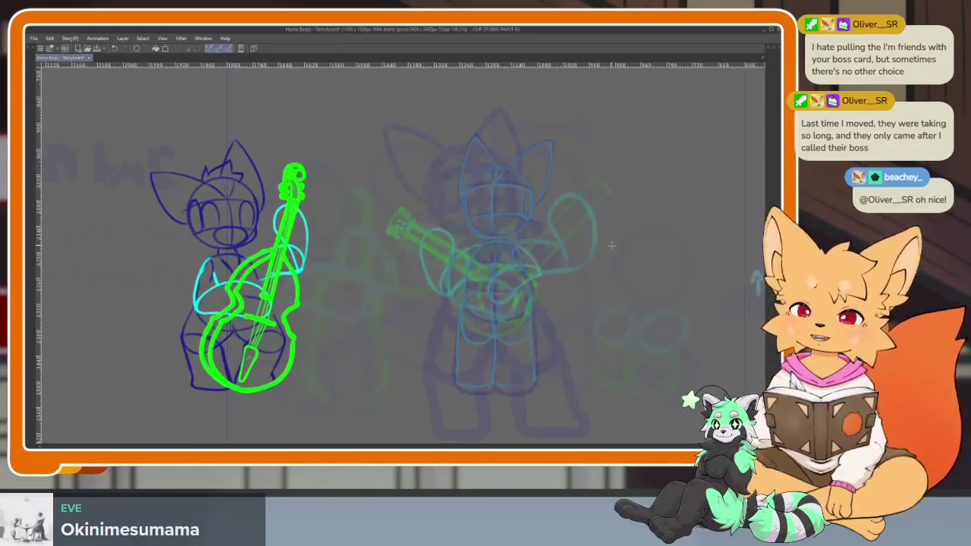
scroll(485, 325, up, 5)
scroll(488, 320, up, 3)
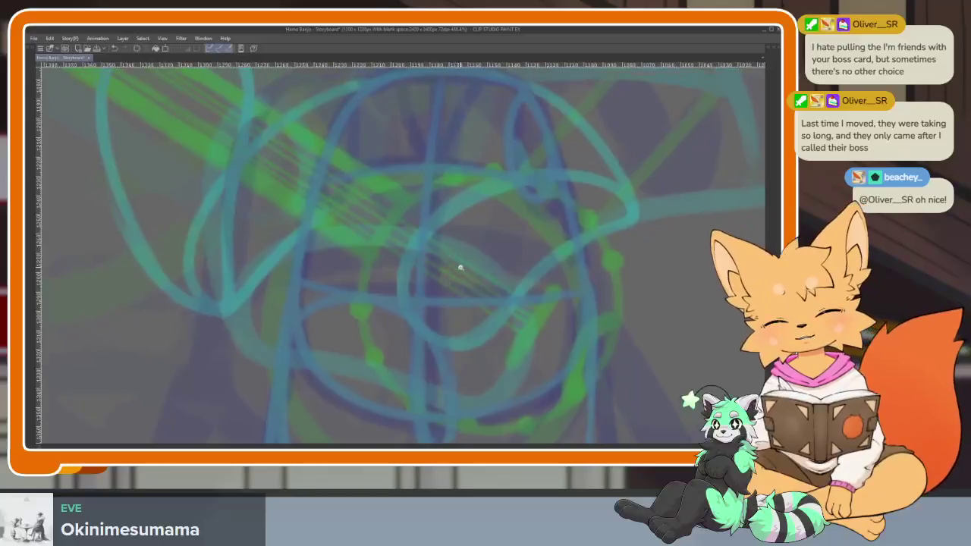
scroll(430, 247, down, 2)
drag(363, 205, 546, 199)
key(ctrl+z)
drag(363, 205, 524, 198)
mouse_move(365, 202)
mouse_down()
mouse_move(343, 287)
mouse_move(455, 426)
mouse_up()
drag(521, 202, 444, 426)
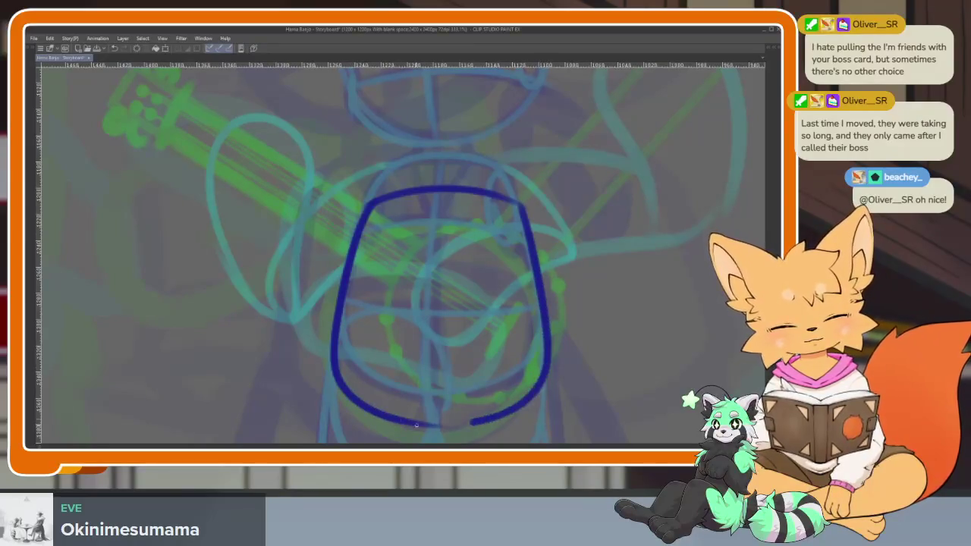
Step: Add a centre line, two cross lines and a small arm oval to the torso
drag(416, 196, 409, 425)
drag(320, 229, 446, 224)
drag(301, 299, 497, 307)
drag(472, 173, 486, 176)
scroll(506, 188, down, 5)
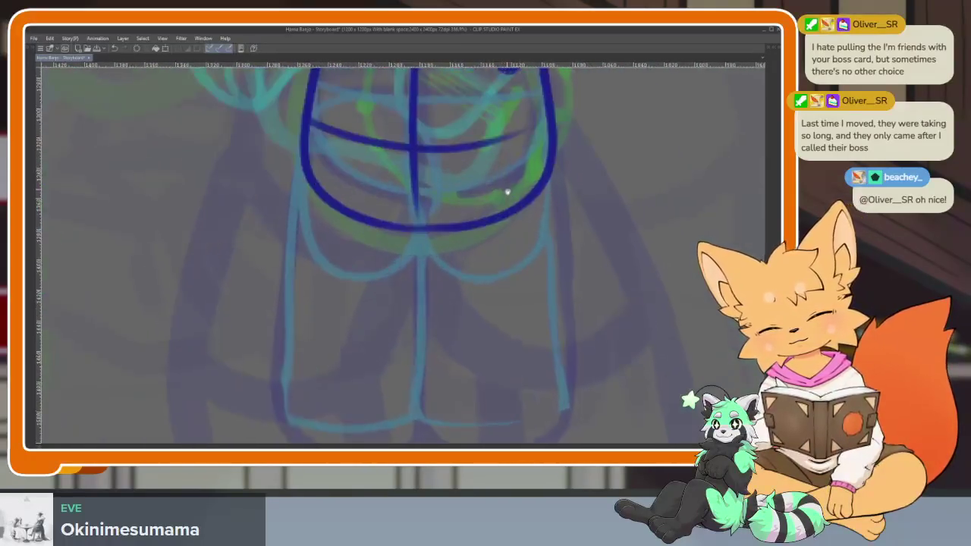
scroll(425, 163, left, 3)
Step: Sketch the outer and inner edges of both legs beneath the torso
mouse_move(327, 169)
mouse_down()
mouse_move(291, 258)
mouse_move(331, 361)
mouse_up()
drag(313, 427, 425, 432)
mouse_move(468, 227)
mouse_down()
mouse_move(429, 307)
mouse_move(457, 421)
mouse_up()
scroll(560, 136, right, 2)
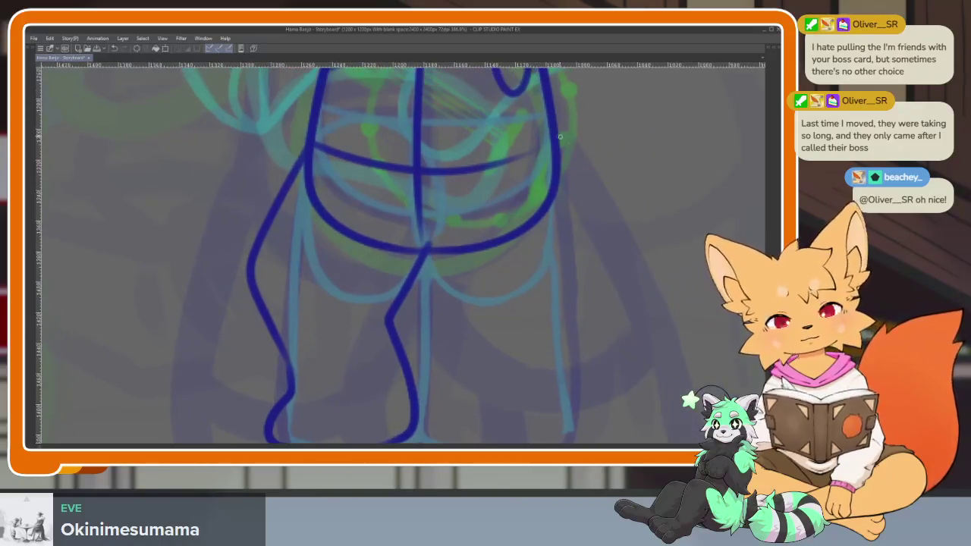
scroll(553, 304, down, 4)
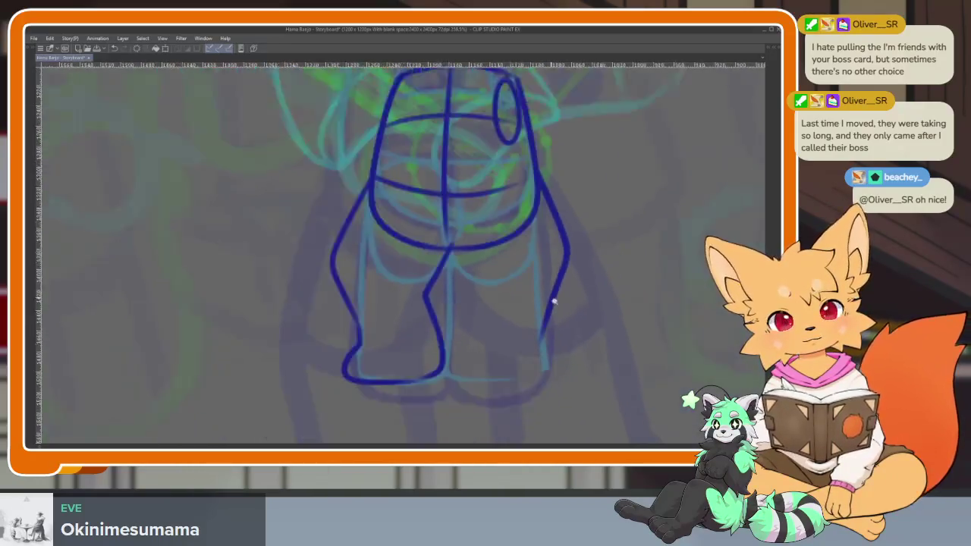
scroll(546, 181, up, 3)
mouse_move(543, 182)
mouse_down()
mouse_move(579, 304)
mouse_move(540, 395)
mouse_up()
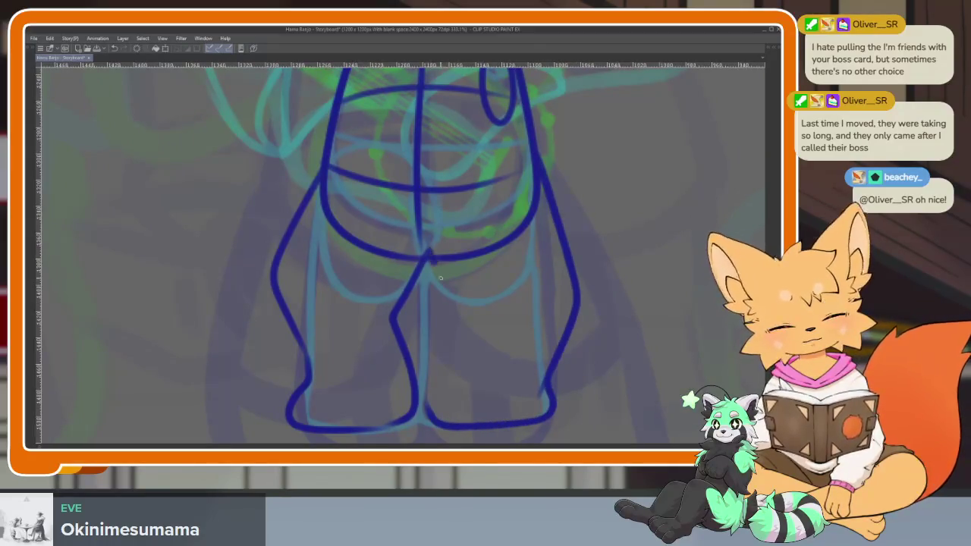
Step: Recentre and zoom the view on both characters, briefly showing the palettes
scroll(527, 411, down, 5)
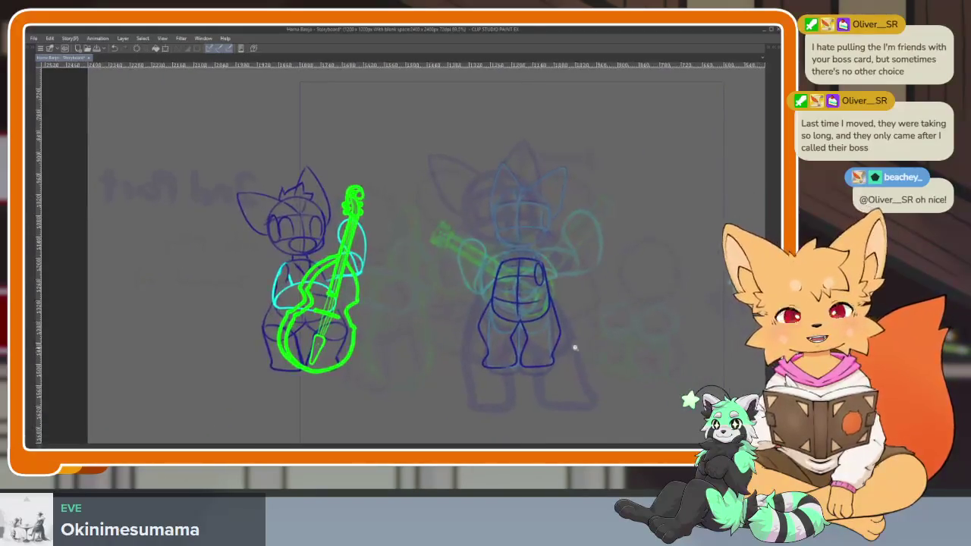
scroll(580, 357, up, 2)
scroll(586, 352, up, 1)
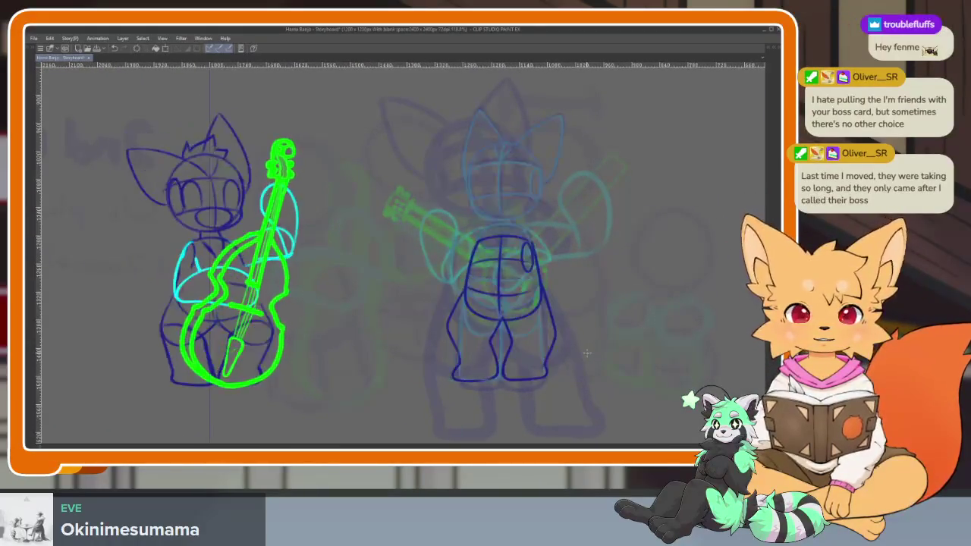
drag(557, 292, 523, 323)
scroll(525, 322, up, 2)
scroll(516, 328, up, 2)
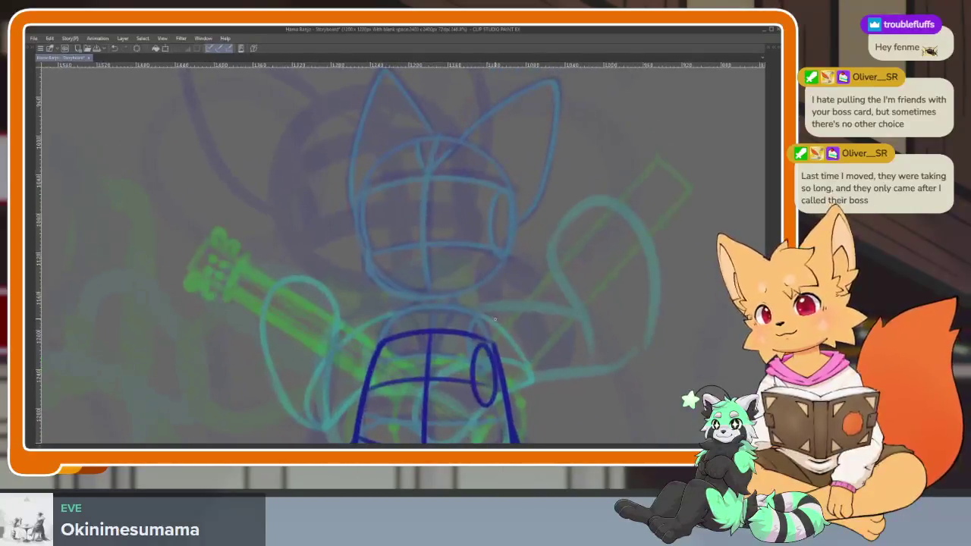
scroll(514, 329, up, 1)
scroll(497, 341, up, 1)
scroll(483, 353, up, 1)
key(Tab)
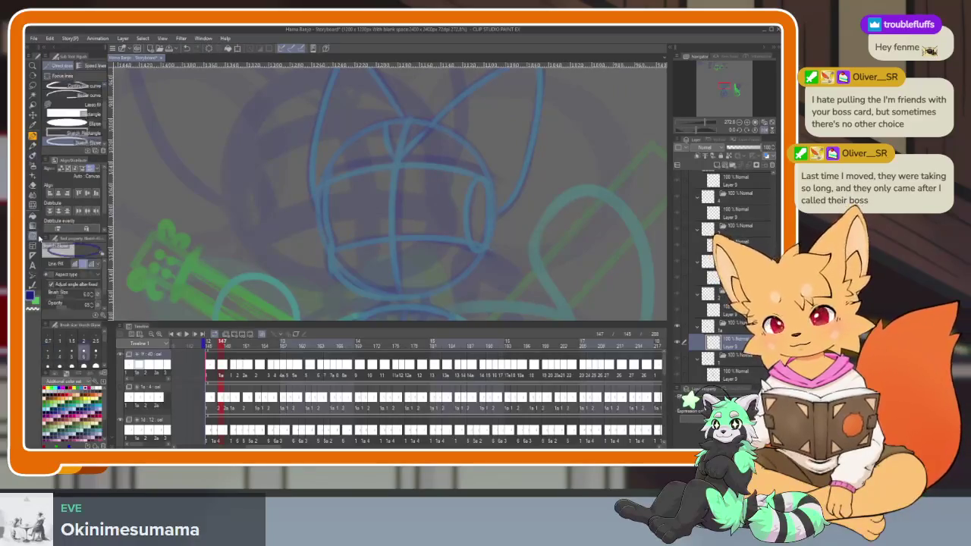
Step: Draw a large dark blue circle for the fox's head
key(Tab)
scroll(460, 319, up, 1)
drag(311, 206, 508, 403)
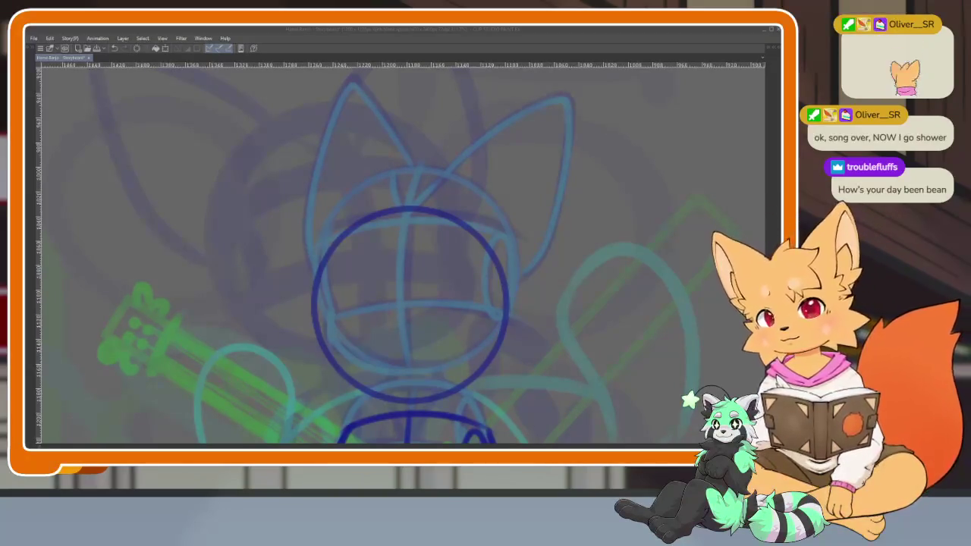
drag(595, 313, 597, 310)
key(ctrl+z)
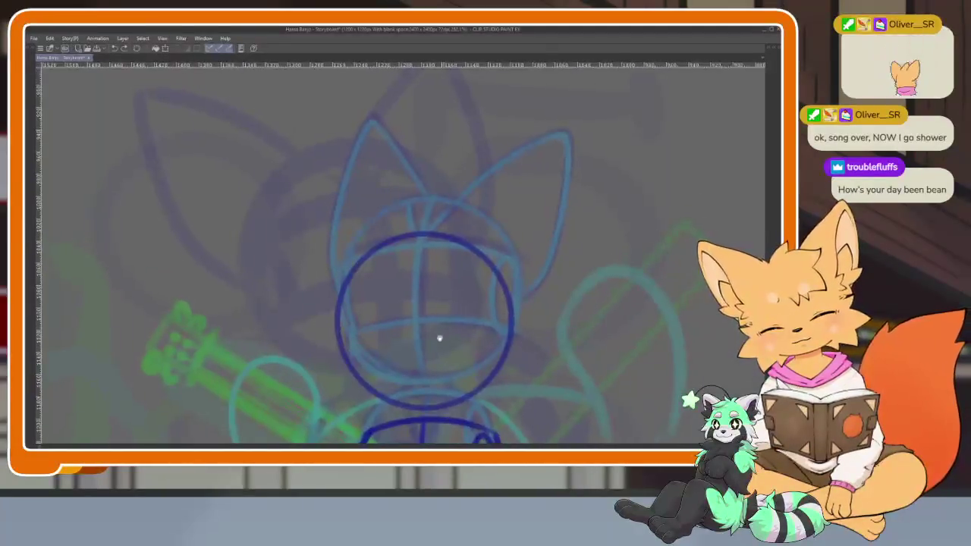
scroll(427, 271, up, 2)
Step: Add a vertical centre line and upper and lower horizontal guides across the head
drag(392, 137, 390, 365)
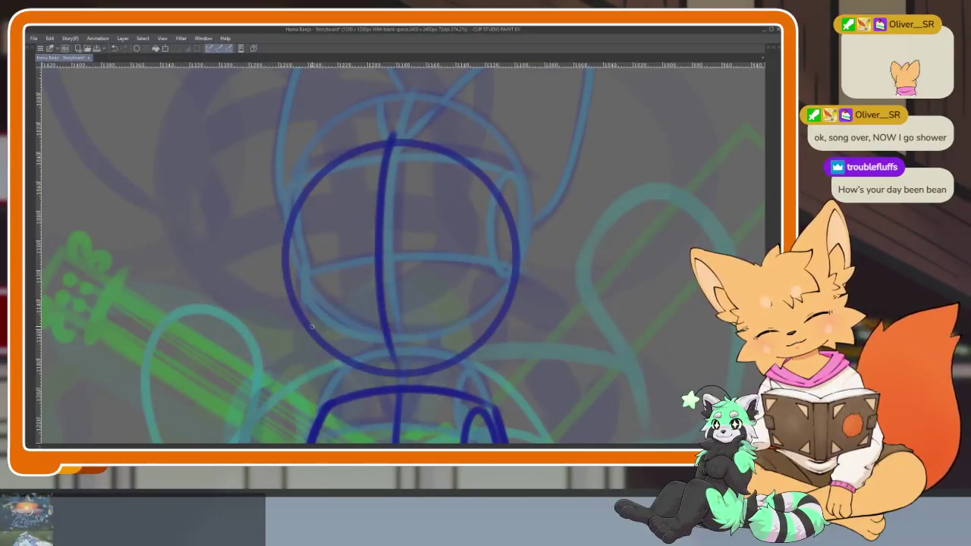
drag(306, 328, 503, 319)
key(ctrl+z)
drag(301, 334, 516, 323)
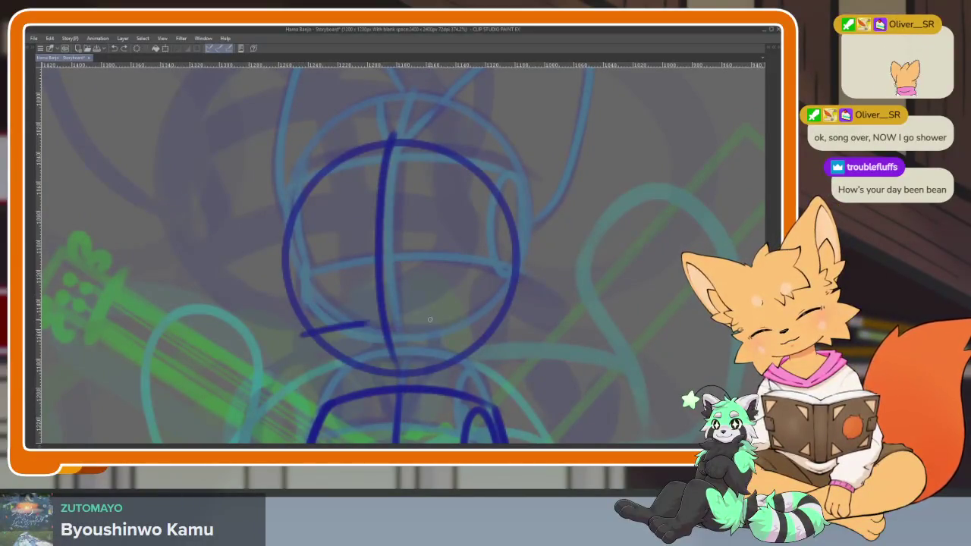
key(ctrl+z)
drag(310, 326, 497, 311)
key(ctrl+z)
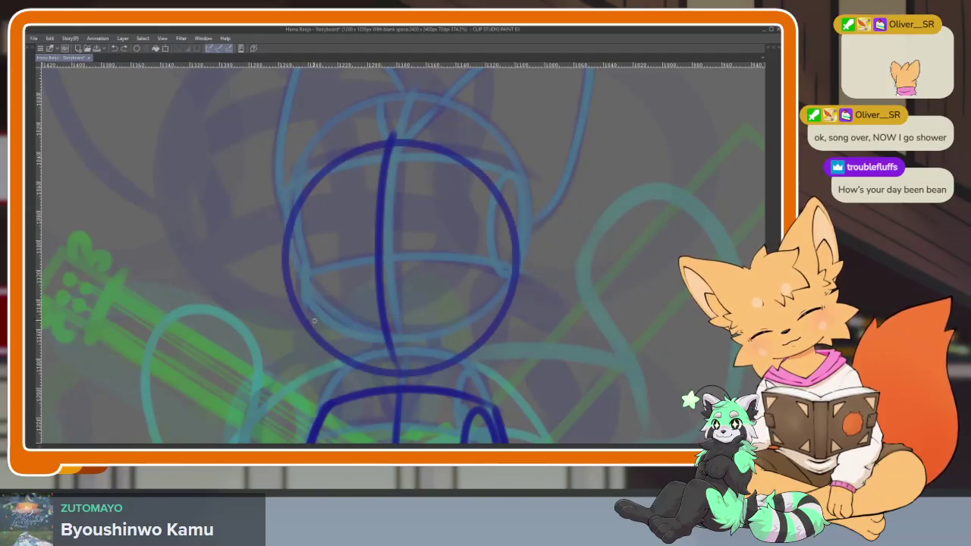
drag(307, 321, 500, 302)
drag(287, 240, 531, 230)
mouse_move(286, 219)
mouse_down()
mouse_move(297, 290)
mouse_move(369, 375)
mouse_move(481, 351)
mouse_up()
Step: Draw an ellipse on the head's right side and outline the right ear
drag(475, 303, 510, 262)
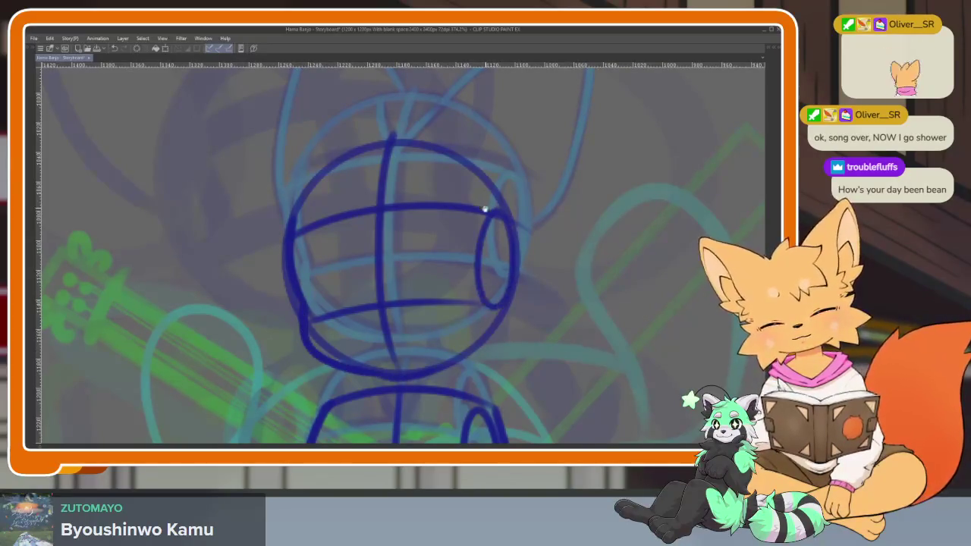
drag(364, 169, 383, 240)
drag(405, 275, 390, 296)
mouse_move(425, 237)
mouse_down()
mouse_move(516, 136)
mouse_move(540, 326)
mouse_up()
key(ctrl+z)
key(ctrl+z)
mouse_move(422, 237)
mouse_down()
mouse_move(516, 133)
mouse_move(545, 203)
mouse_move(523, 342)
mouse_move(558, 300)
mouse_up()
mouse_move(432, 206)
mouse_down()
mouse_move(384, 103)
mouse_move(349, 133)
mouse_move(334, 357)
mouse_up()
Step: Replace the first left-ear stroke with a redrawn left-ear outline
scroll(534, 290, down, 5)
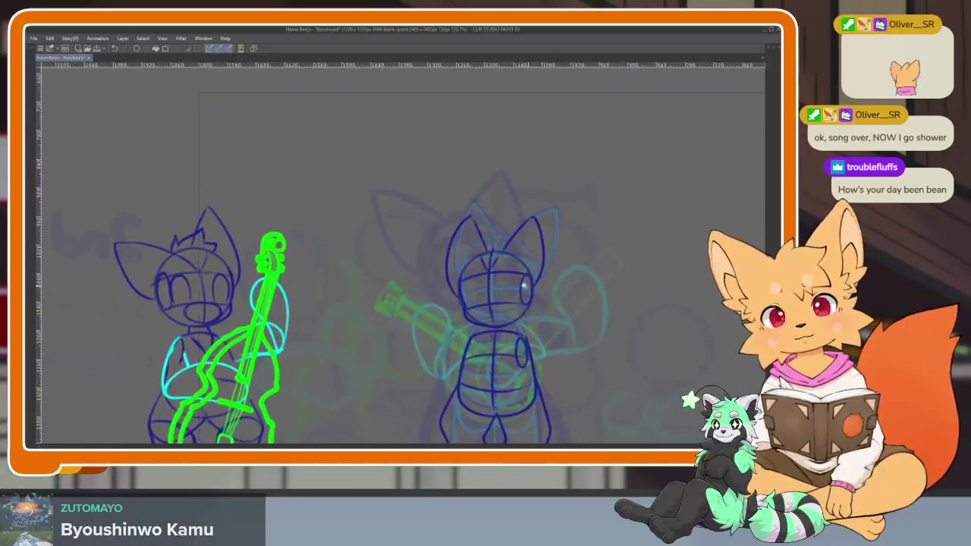
scroll(531, 286, up, 5)
key(ctrl+z)
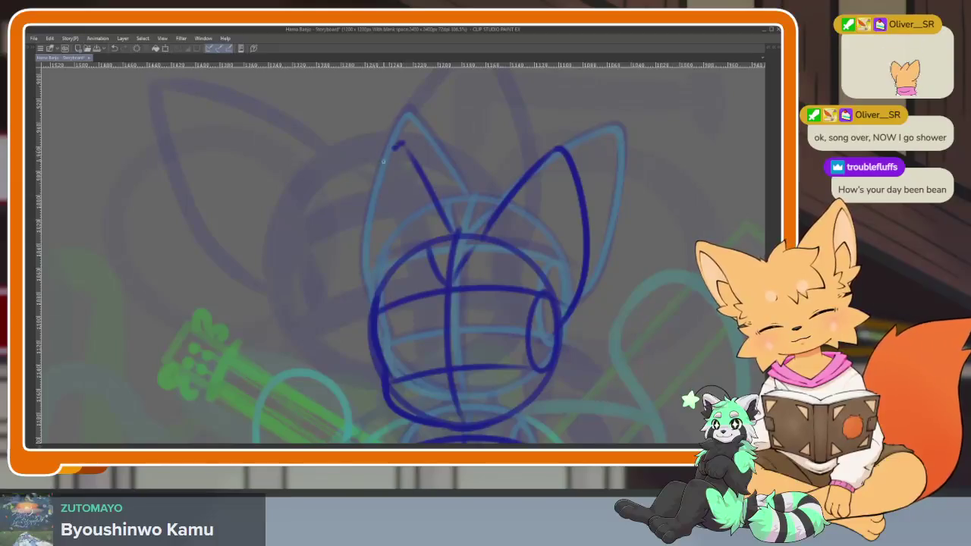
drag(386, 158, 350, 349)
Step: Pencil an arm curve along the right side of the fox's torso
scroll(455, 288, down, 5)
scroll(522, 315, up, 5)
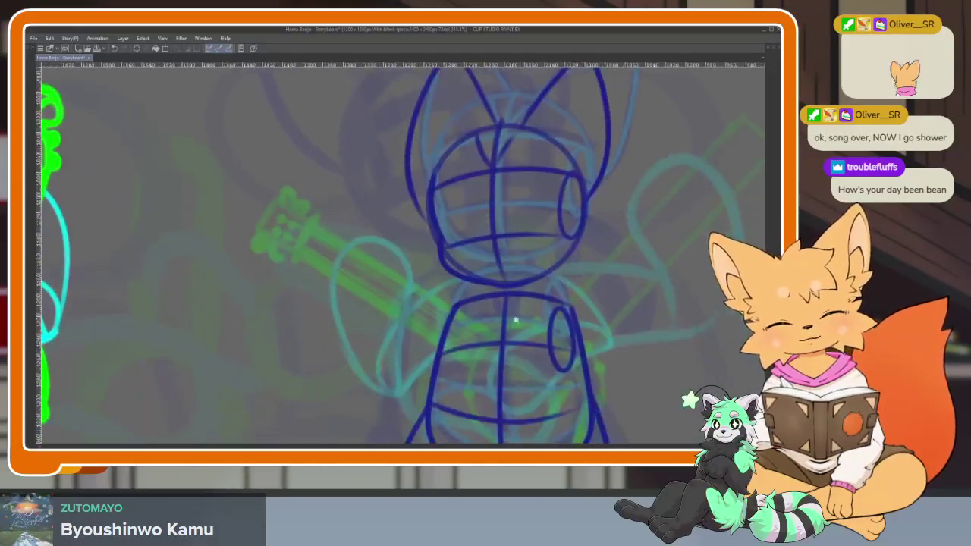
scroll(522, 315, up, 3)
drag(501, 353, 542, 287)
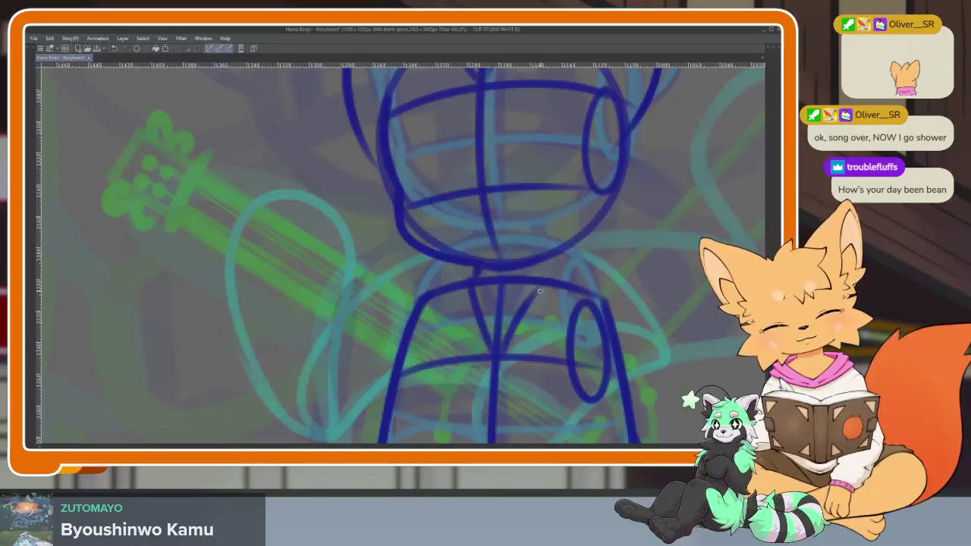
Step: Zoom around the sketch and bring back the palettes and timeline
scroll(544, 287, down, 4)
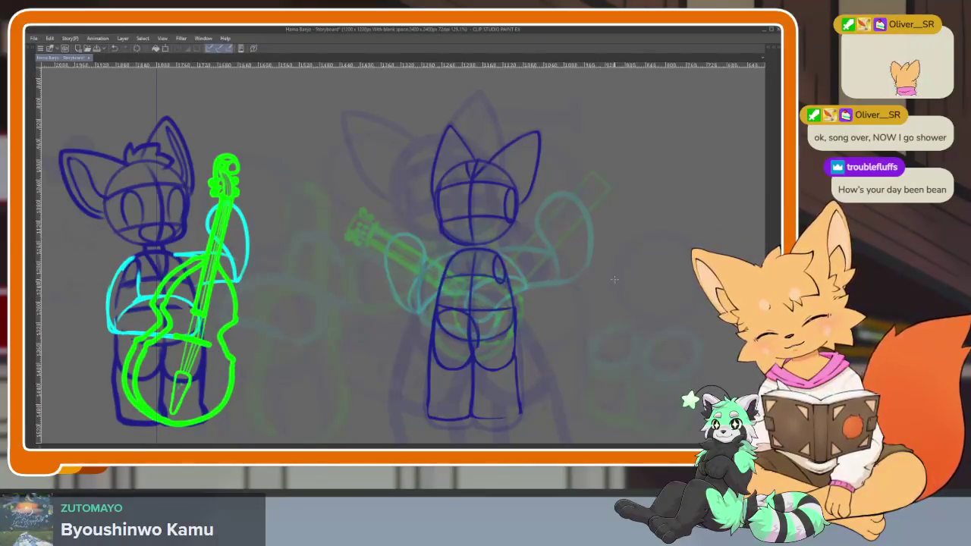
scroll(528, 337, up, 3)
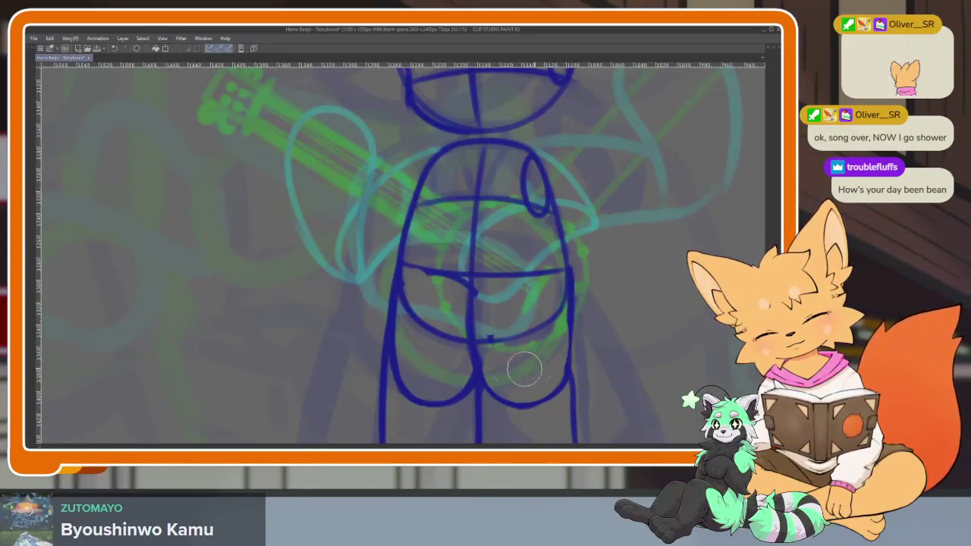
scroll(562, 342, down, 5)
scroll(607, 326, up, 4)
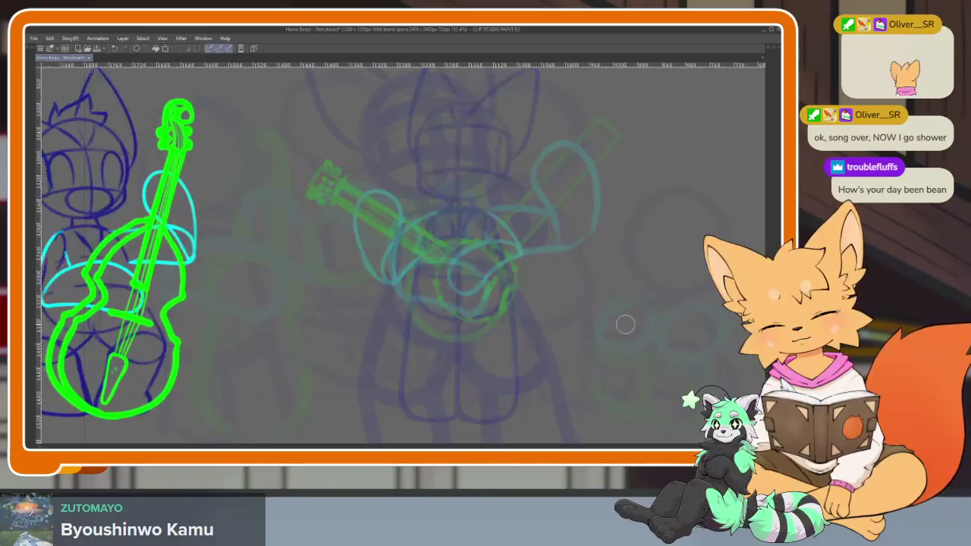
scroll(463, 308, up, 2)
scroll(460, 308, up, 2)
key(Tab)
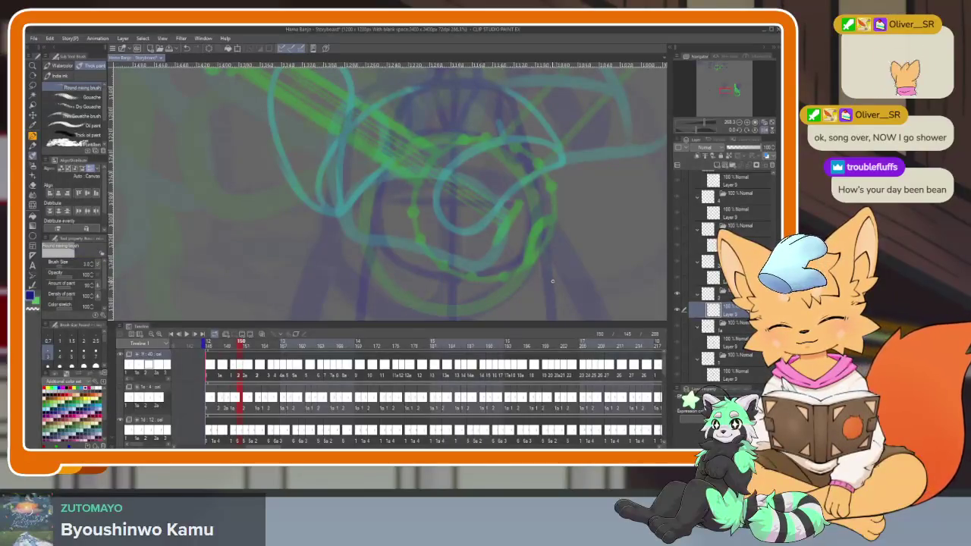
Step: With palettes hidden, sketch the top and left arcs of a banjo body
key(Tab)
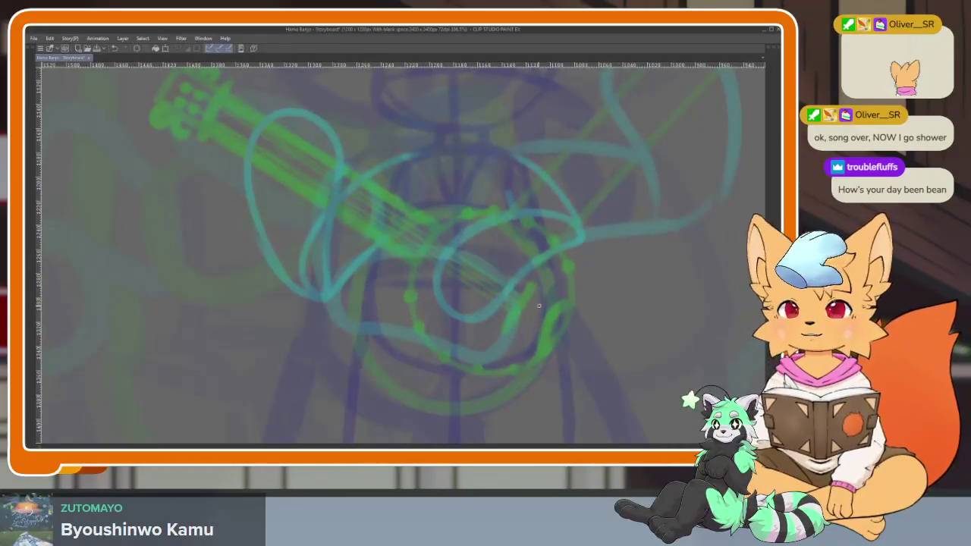
scroll(536, 306, down, 1)
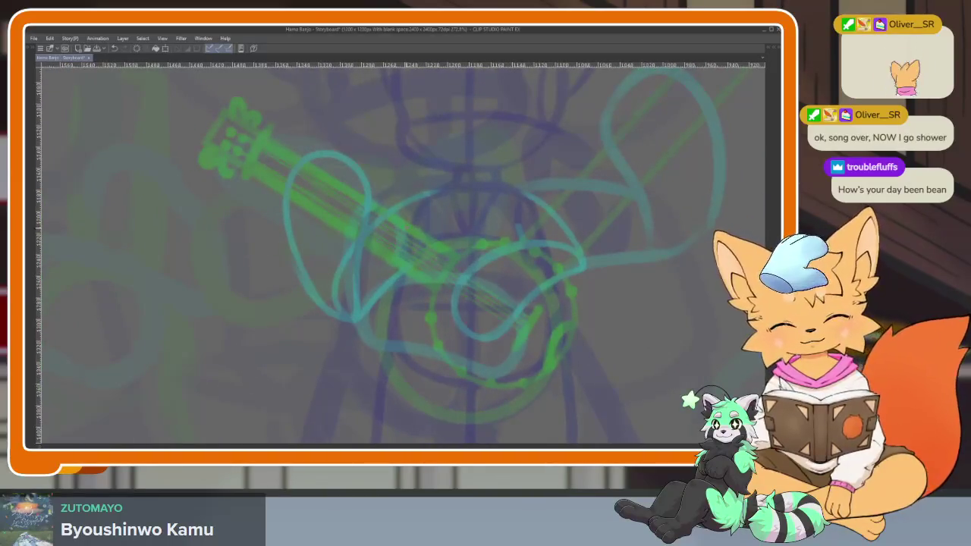
drag(402, 230, 504, 207)
mouse_move(399, 242)
mouse_down()
mouse_move(393, 343)
mouse_move(471, 398)
mouse_move(547, 276)
mouse_up()
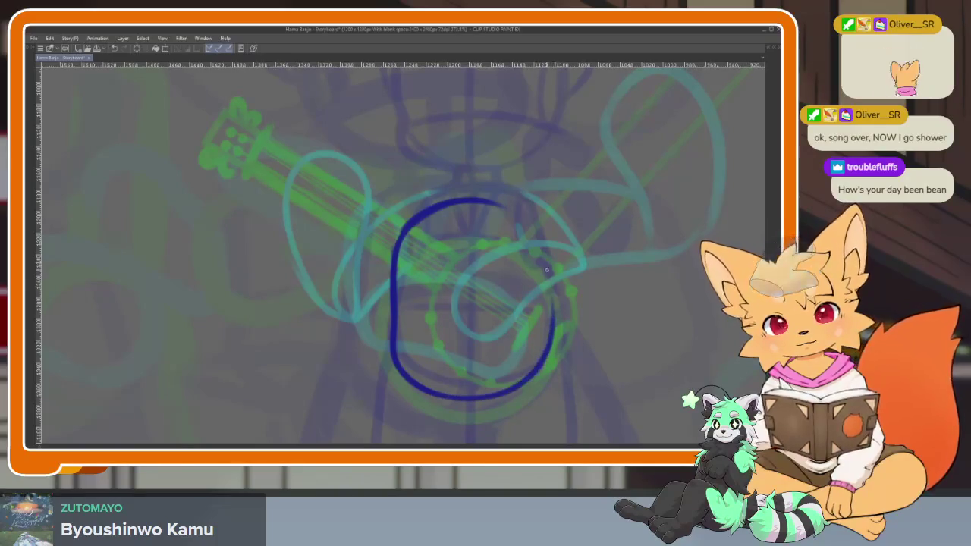
Step: Show the whole storyboard frame and erase the dark-blue banjo circle
key(Tab)
key(Tab)
scroll(573, 247, down, 5)
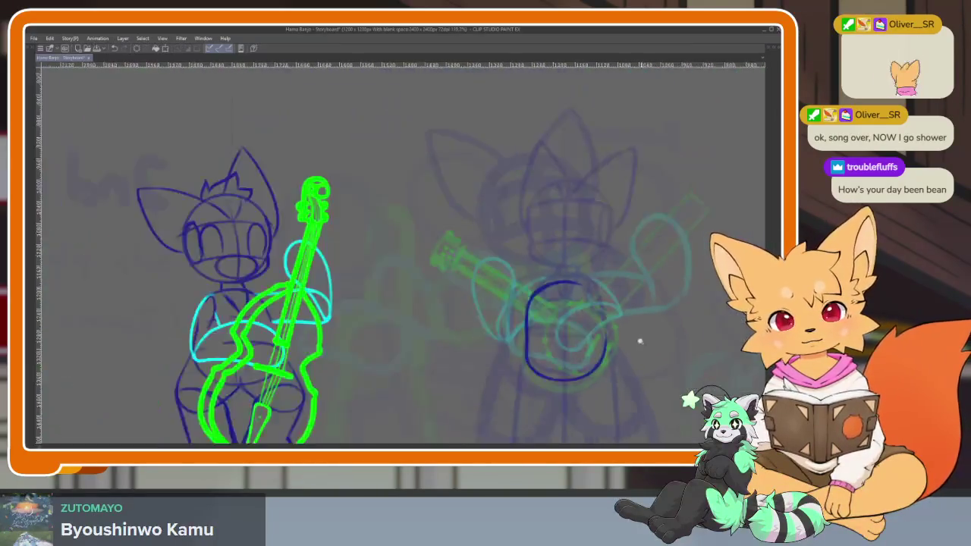
drag(640, 340, 490, 403)
scroll(429, 357, up, 3)
drag(365, 176, 357, 341)
drag(262, 288, 319, 346)
drag(288, 190, 349, 178)
Step: Draw the centre fox's dark-blue torso oval, redoing the first upper arc
scroll(538, 362, down, 3)
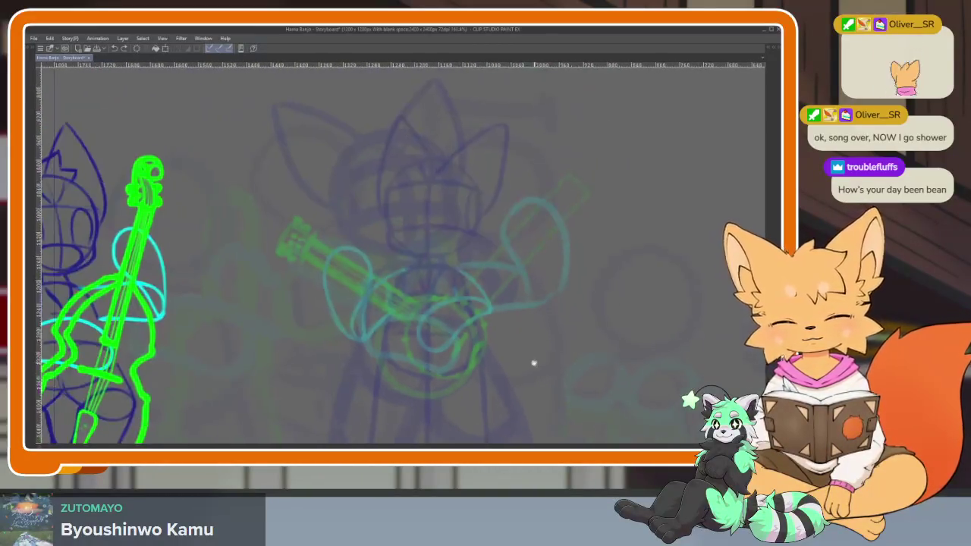
scroll(525, 347, up, 3)
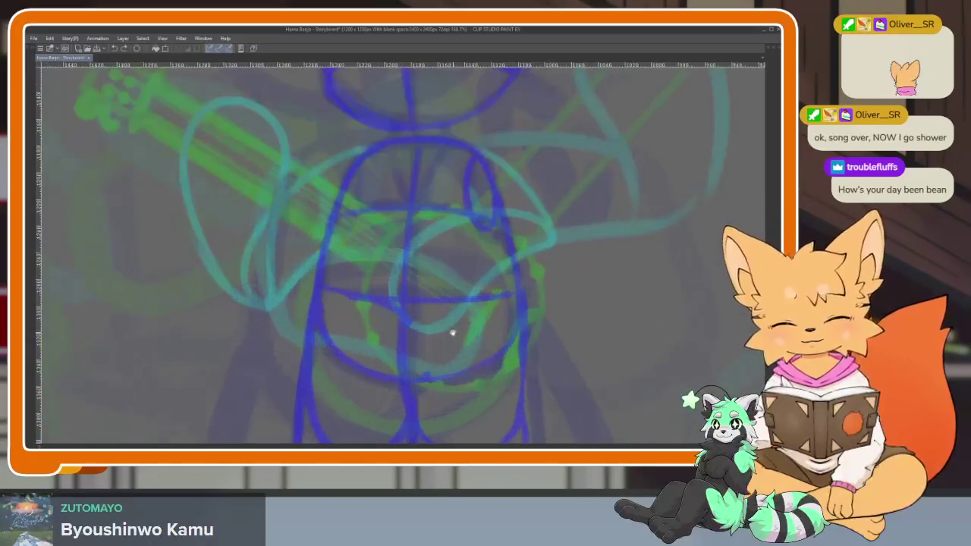
scroll(453, 329, up, 1)
scroll(453, 342, up, 1)
drag(337, 193, 456, 167)
key(ctrl+z)
drag(319, 216, 458, 178)
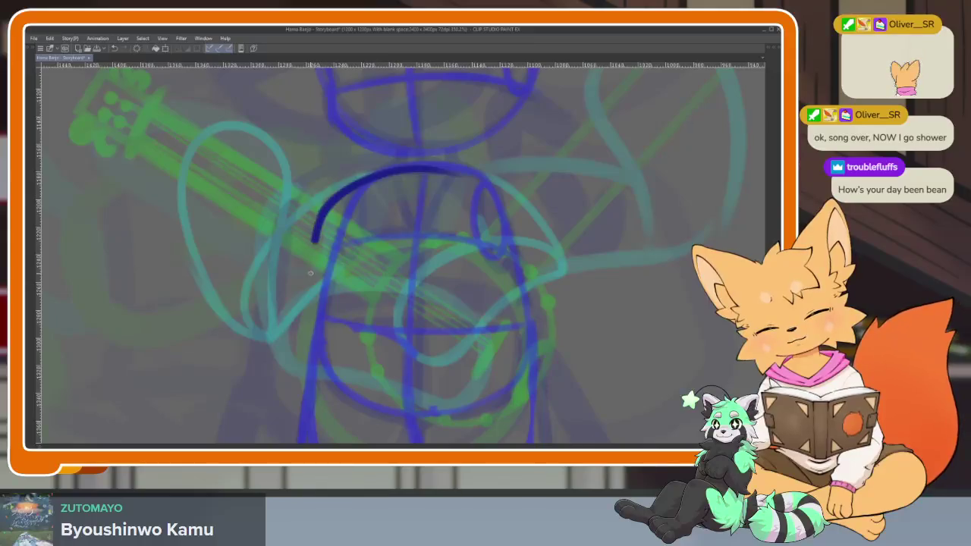
drag(311, 268, 464, 408)
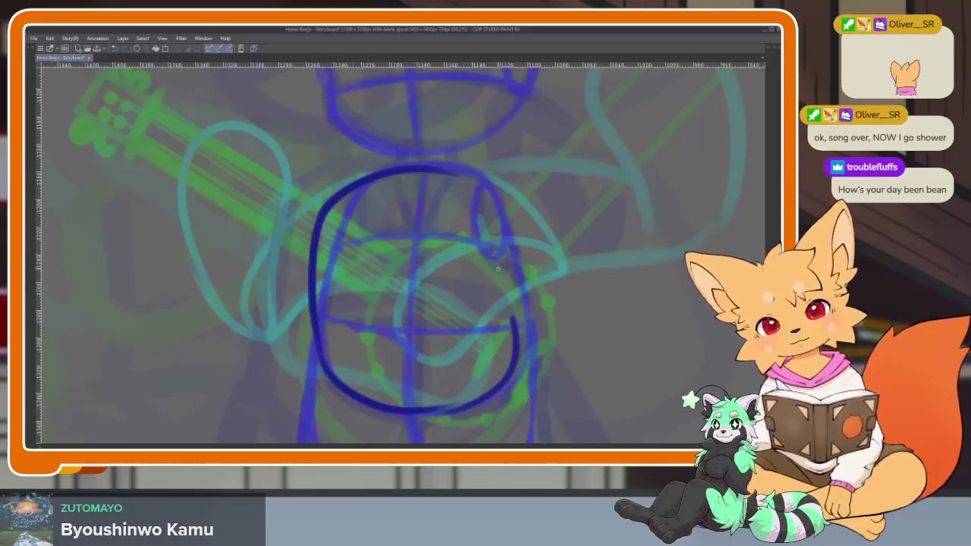
drag(460, 184, 515, 339)
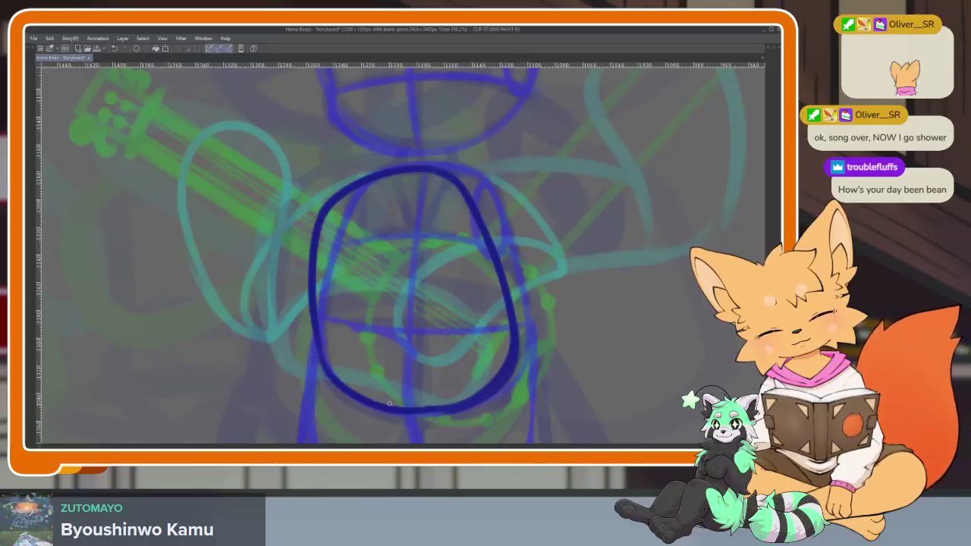
Step: Rework the torso oval's top and left side with eraser and pen
mouse_move(322, 227)
mouse_down()
mouse_move(455, 182)
mouse_move(357, 195)
mouse_up()
key(e)
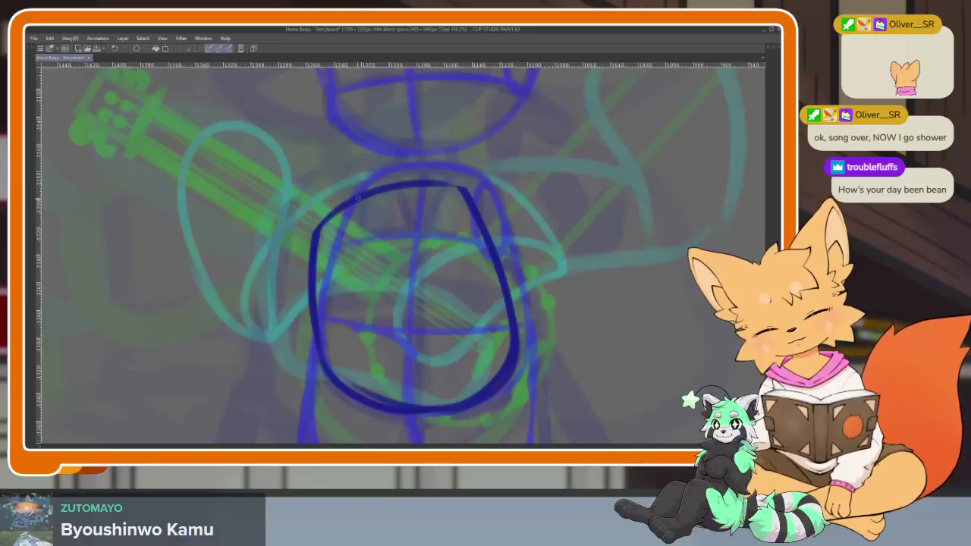
mouse_move(315, 190)
mouse_down()
mouse_move(308, 234)
mouse_move(337, 395)
mouse_up()
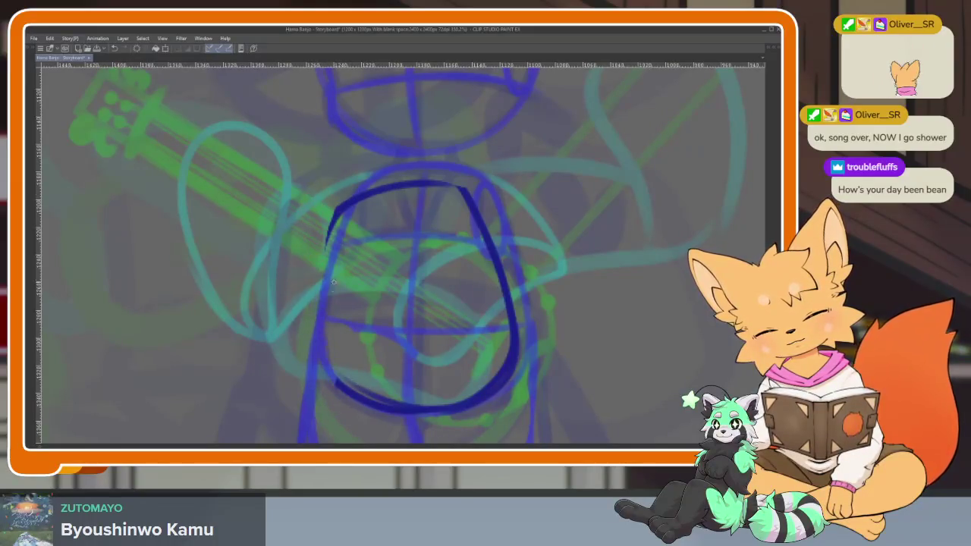
drag(323, 226, 315, 307)
key(ctrl+z)
drag(339, 379, 331, 221)
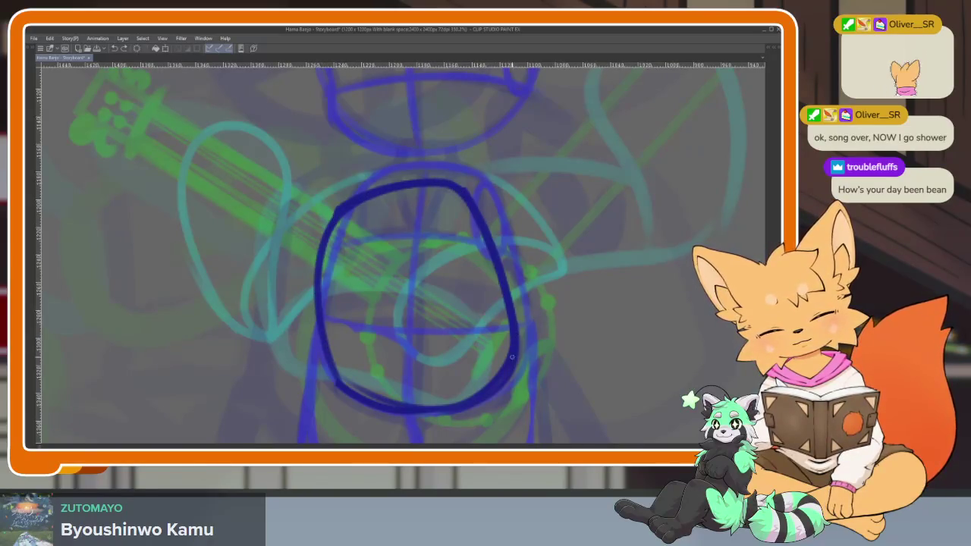
Step: Add vertical and horizontal cross lines and an upper-right hook to the torso
drag(385, 358, 339, 320)
drag(342, 156, 366, 370)
mouse_move(279, 295)
mouse_down()
mouse_move(324, 308)
mouse_move(462, 288)
mouse_up()
drag(274, 252, 440, 218)
mouse_move(394, 161)
mouse_down()
mouse_move(416, 163)
mouse_move(400, 193)
mouse_up()
Step: Redraw the torso oval's right and lower-right sides after undoing two strokes
drag(484, 221, 469, 295)
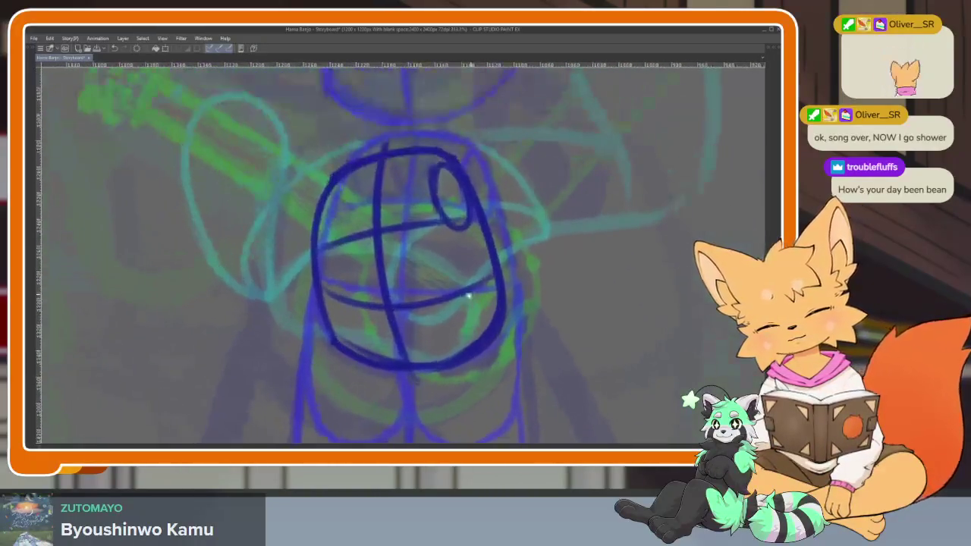
mouse_move(332, 179)
mouse_down()
mouse_move(317, 258)
mouse_move(434, 366)
mouse_move(474, 334)
mouse_move(493, 292)
mouse_up()
key(ctrl+z)
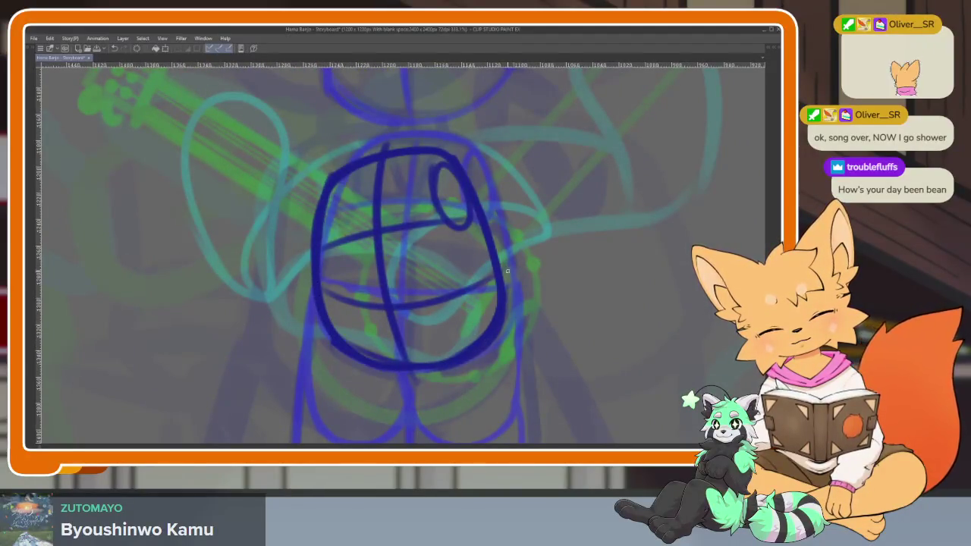
key(ctrl+z)
mouse_move(433, 379)
mouse_down()
mouse_move(513, 299)
mouse_move(493, 251)
mouse_up()
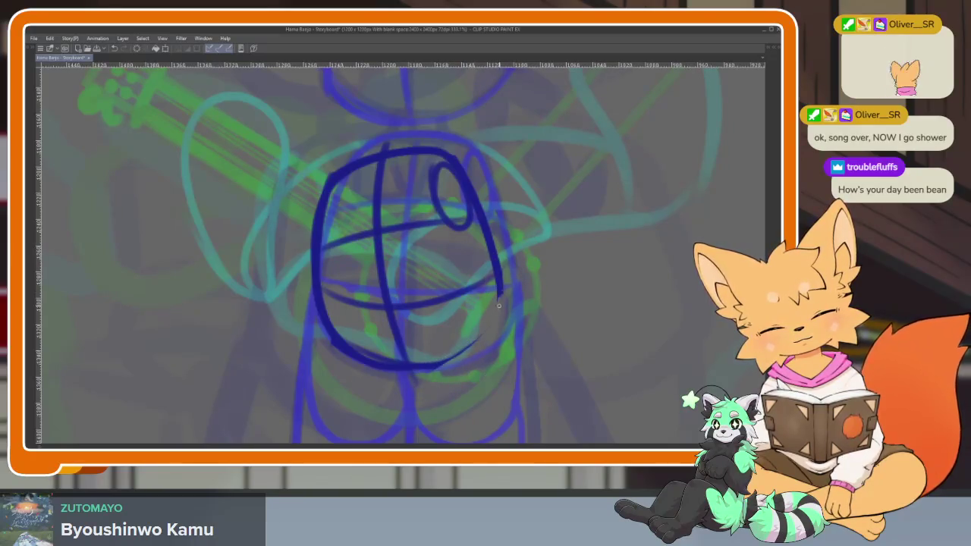
drag(499, 303, 444, 360)
Step: Draw the outer edges of both stubby legs and the right leg's foot
mouse_move(517, 364)
mouse_down()
mouse_move(497, 256)
mouse_move(437, 220)
mouse_up()
drag(368, 176, 358, 153)
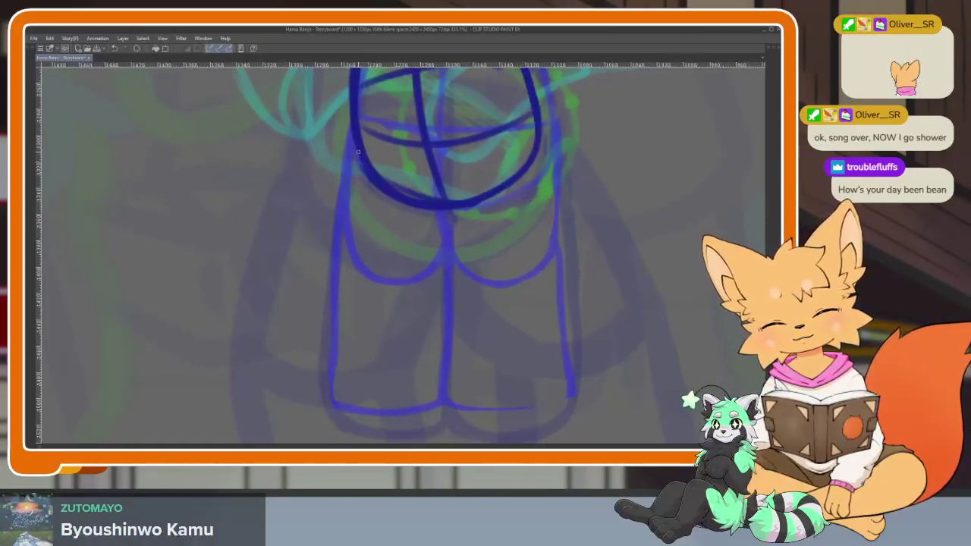
drag(541, 194, 433, 202)
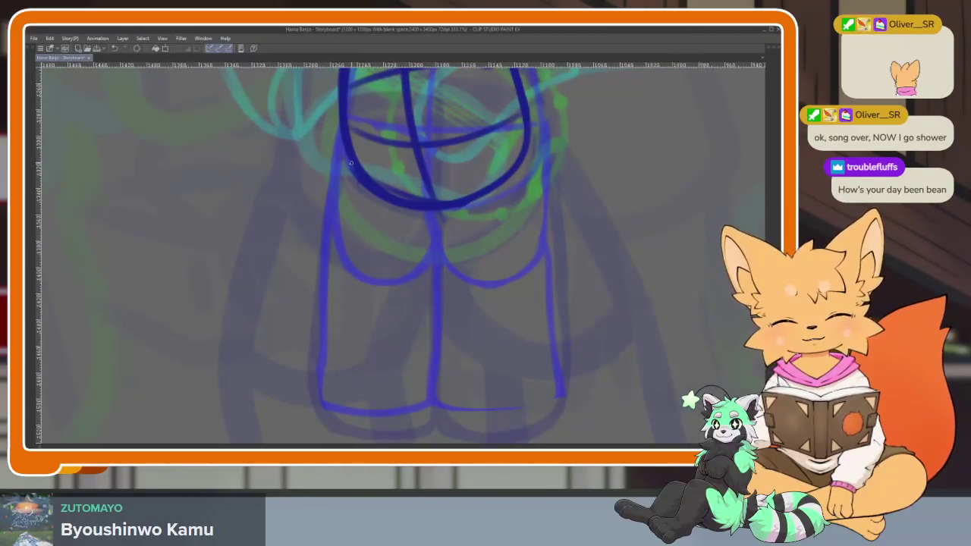
drag(352, 161, 300, 354)
drag(522, 210, 514, 234)
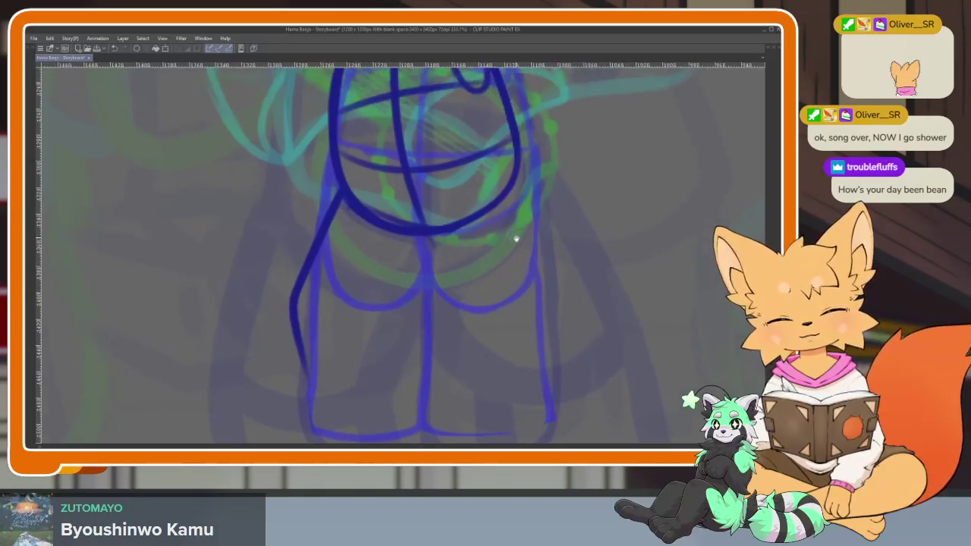
mouse_move(507, 149)
mouse_down()
mouse_move(547, 402)
mouse_move(468, 422)
mouse_up()
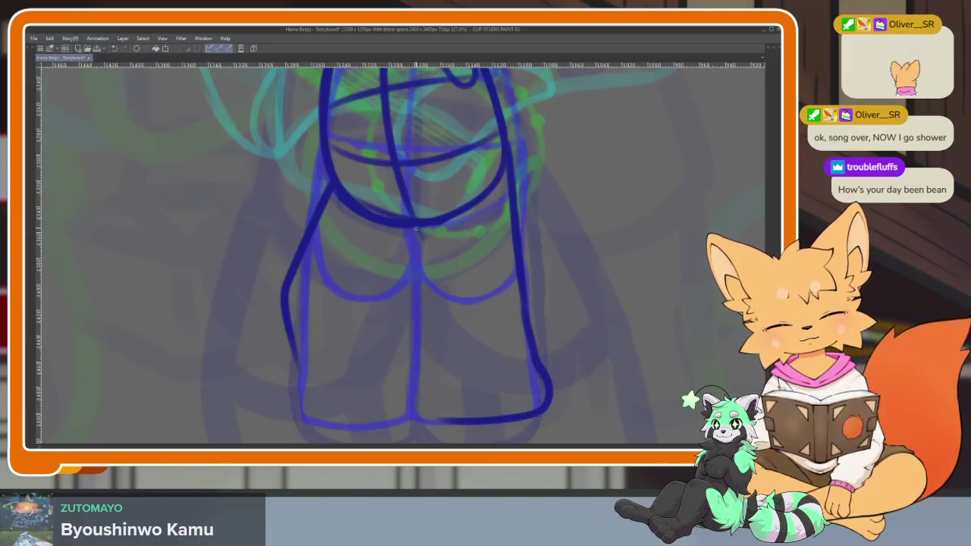
mouse_move(421, 233)
mouse_down()
mouse_move(423, 350)
mouse_move(451, 418)
mouse_up()
Step: Finish the left leg's side, foot and inner line, plus a centre line between legs
mouse_move(321, 208)
mouse_down()
mouse_move(290, 319)
mouse_move(304, 398)
mouse_move(296, 421)
mouse_move(418, 420)
mouse_up()
mouse_move(425, 225)
mouse_down()
mouse_move(404, 302)
mouse_move(411, 358)
mouse_up()
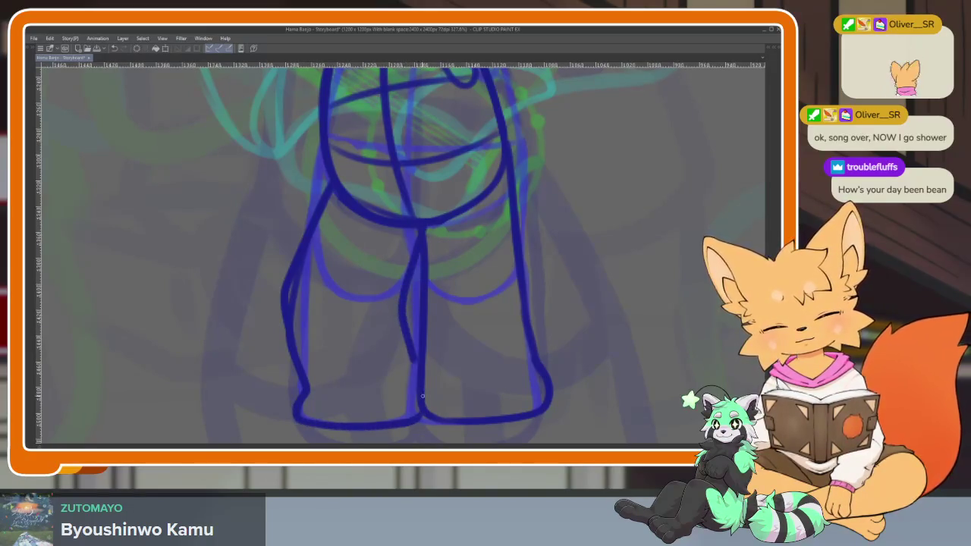
scroll(530, 372, down, 3)
scroll(496, 336, up, 3)
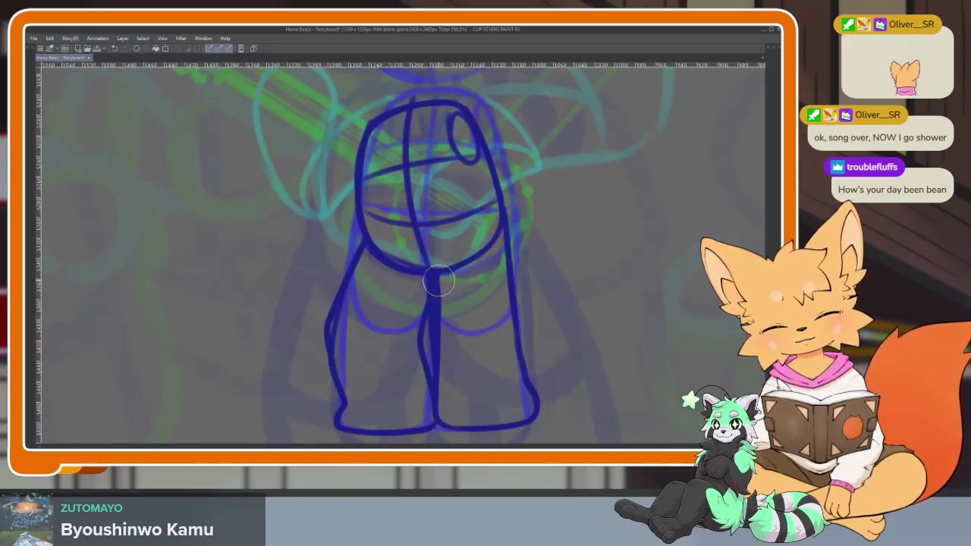
drag(430, 275, 437, 416)
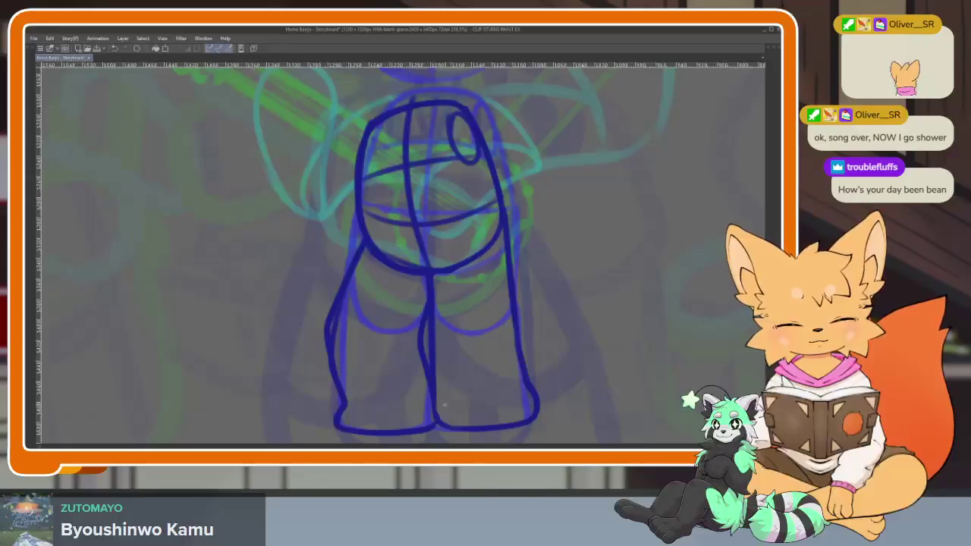
scroll(556, 381, down, 3)
scroll(531, 337, down, 2)
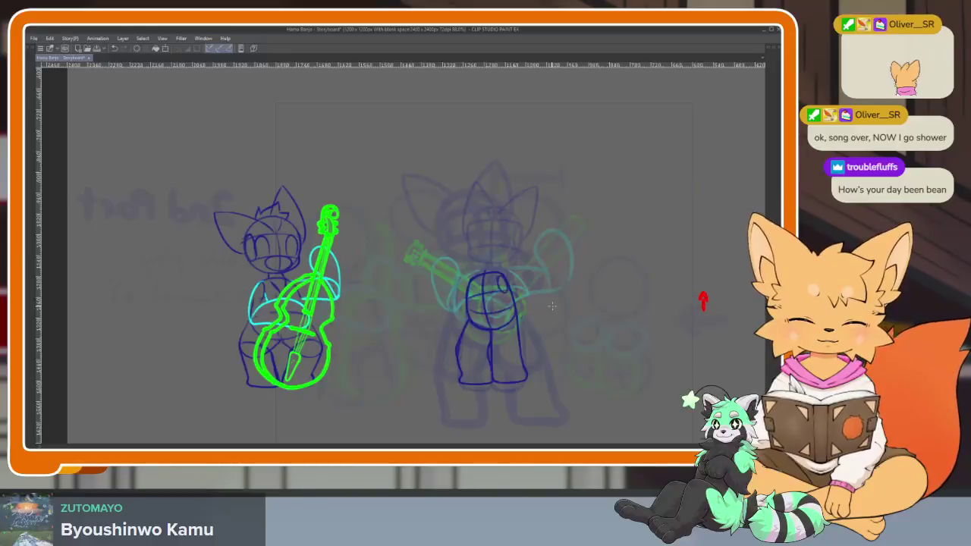
key(ctrl+z)
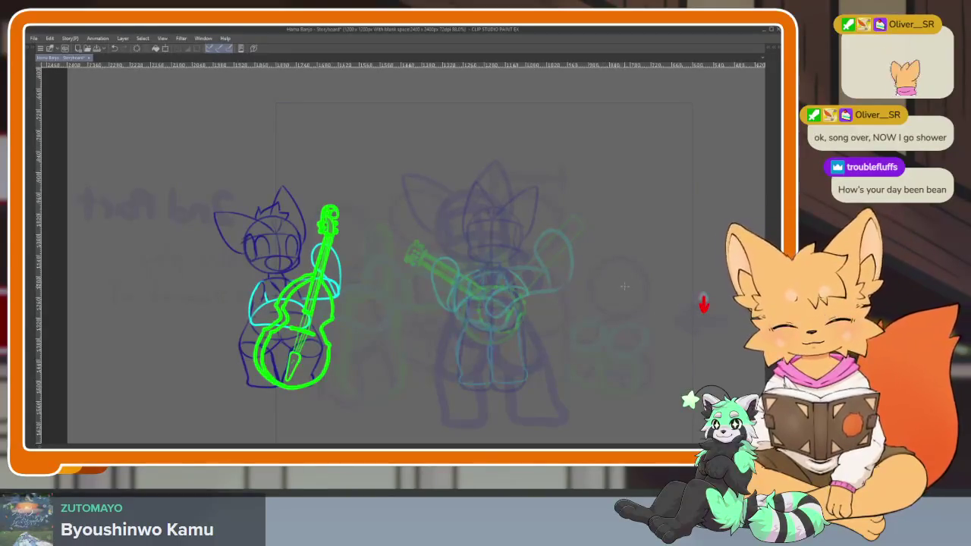
key(Tab)
key(Tab)
scroll(524, 323, up, 3)
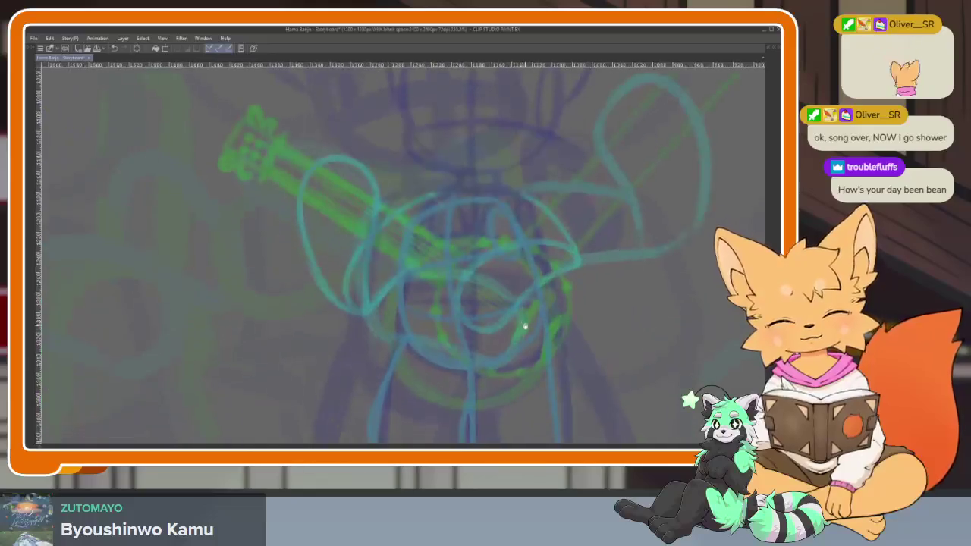
scroll(523, 322, down, 1)
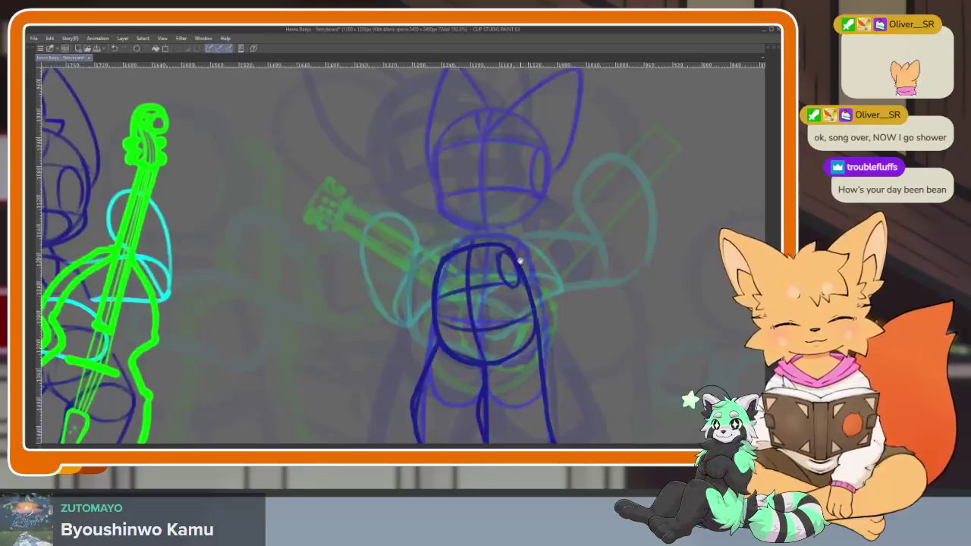
scroll(464, 331, up, 2)
scroll(464, 332, up, 1)
key(Tab)
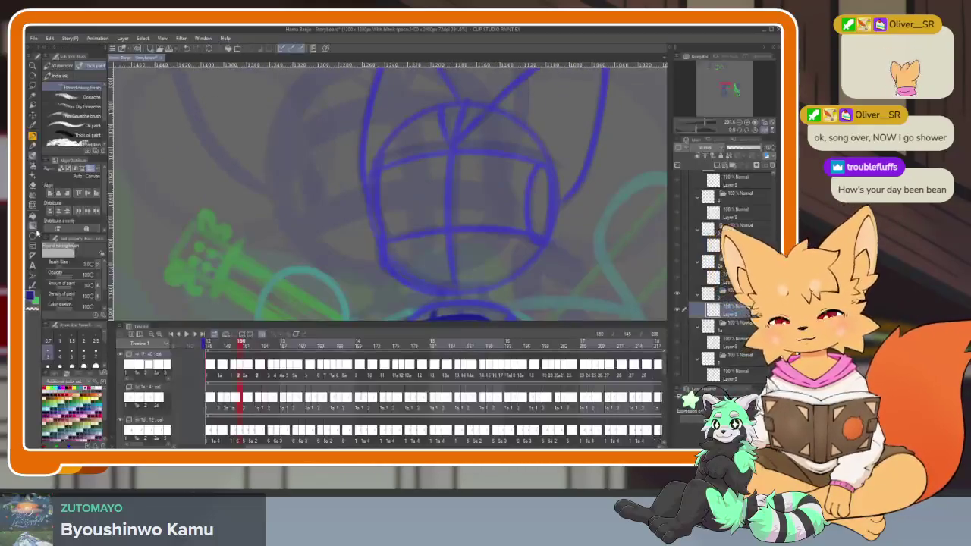
key(Tab)
drag(347, 208, 503, 363)
key(ctrl+z)
drag(337, 199, 505, 367)
scroll(440, 318, up, 1)
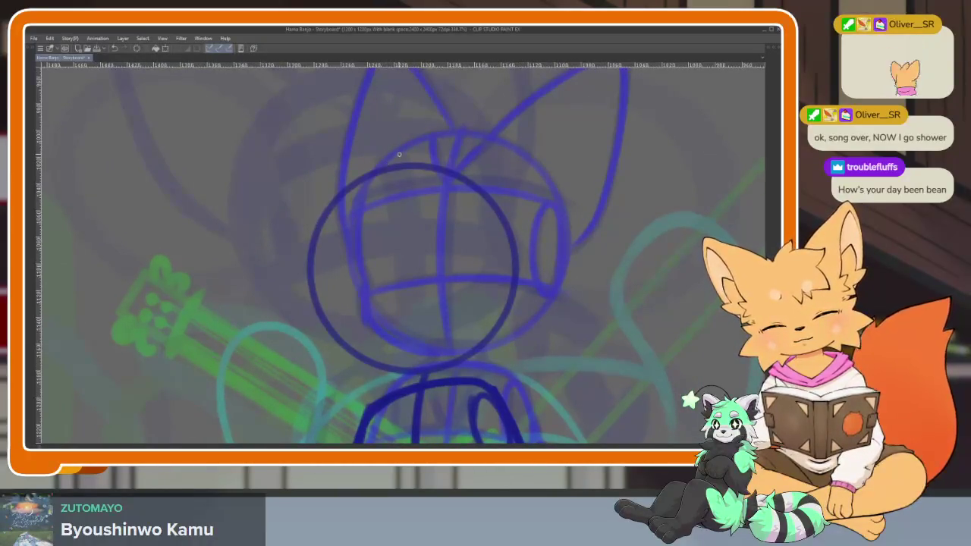
drag(399, 155, 416, 368)
drag(338, 348, 522, 305)
mouse_move(310, 284)
mouse_down()
mouse_move(378, 240)
mouse_move(507, 226)
mouse_up()
drag(309, 263, 326, 311)
drag(340, 348, 439, 378)
mouse_move(507, 232)
mouse_down()
mouse_move(516, 325)
mouse_move(510, 316)
mouse_up()
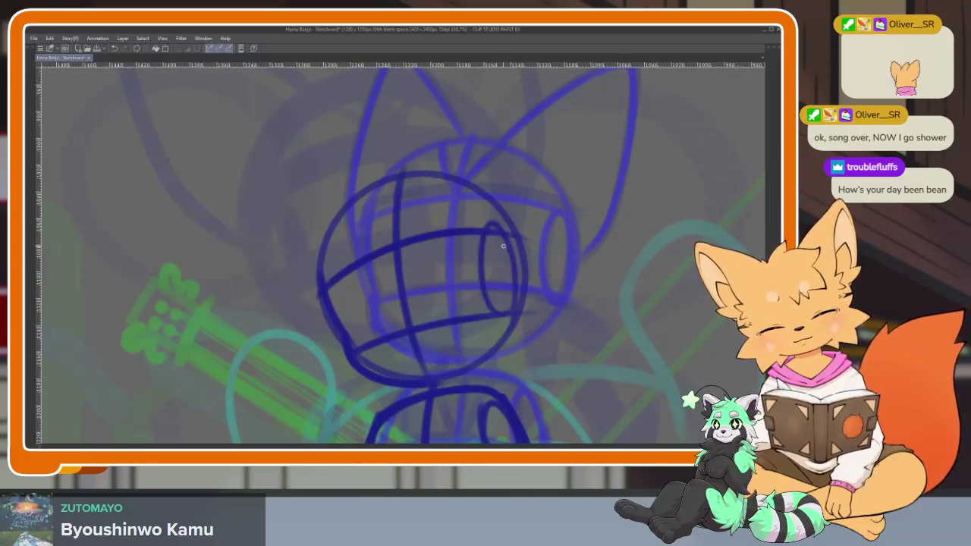
drag(390, 257, 425, 211)
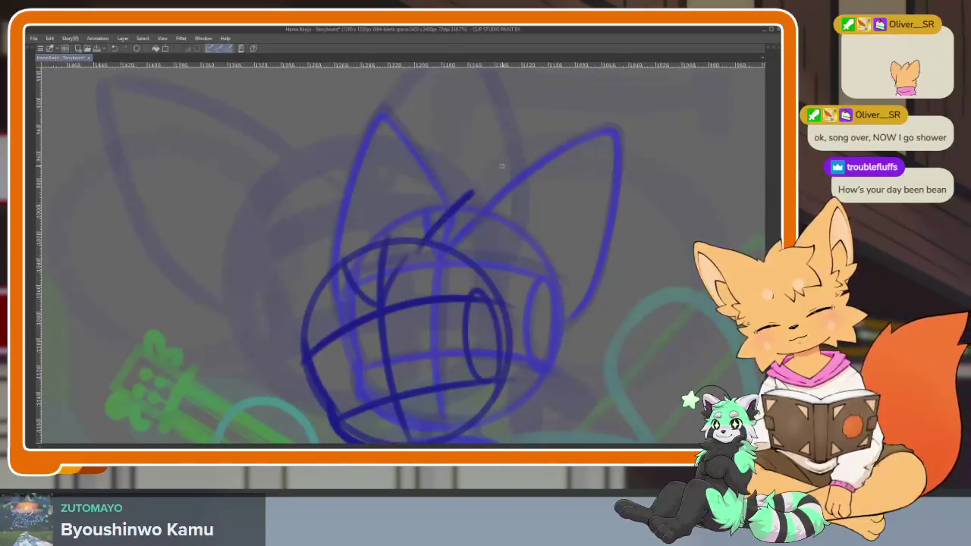
drag(498, 169, 533, 304)
drag(304, 390, 368, 231)
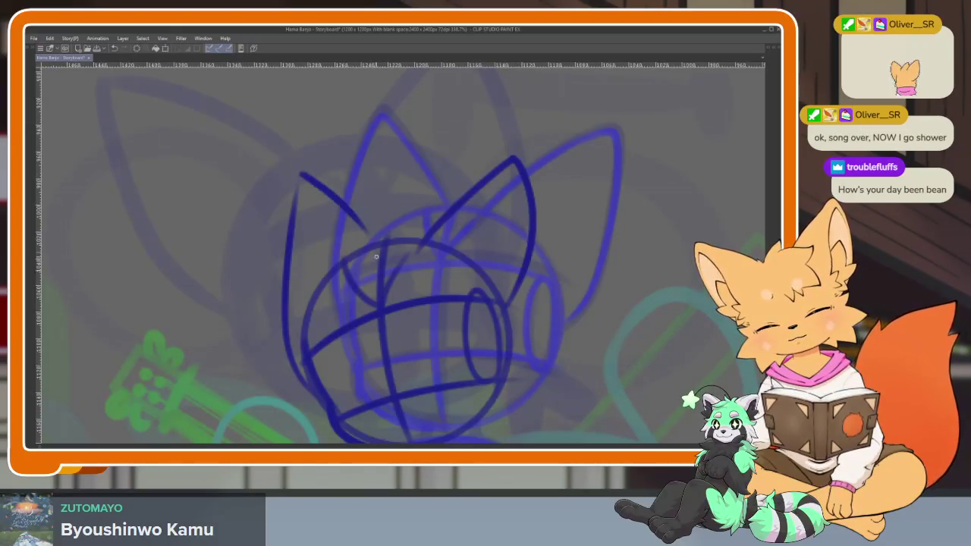
key(ctrl+z)
key(ctrl+z)
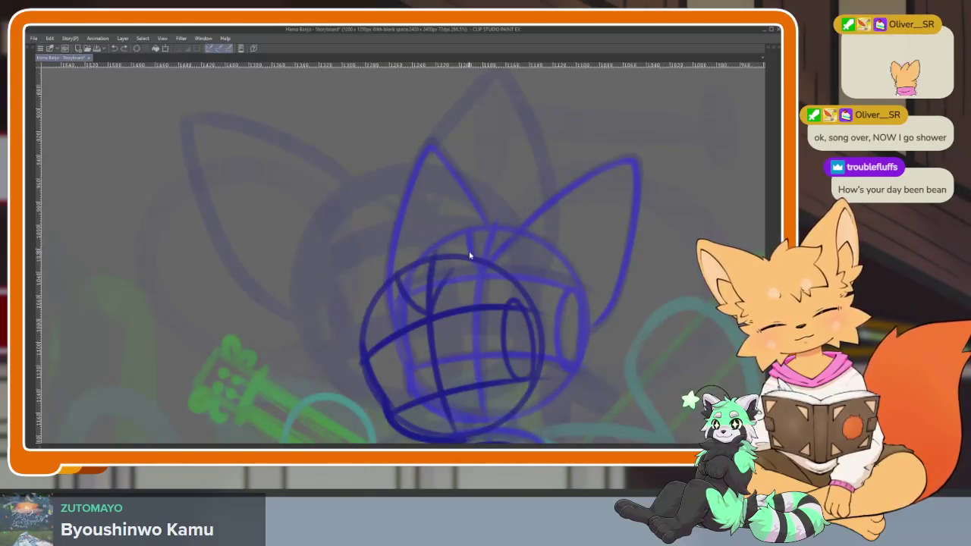
drag(459, 262, 536, 336)
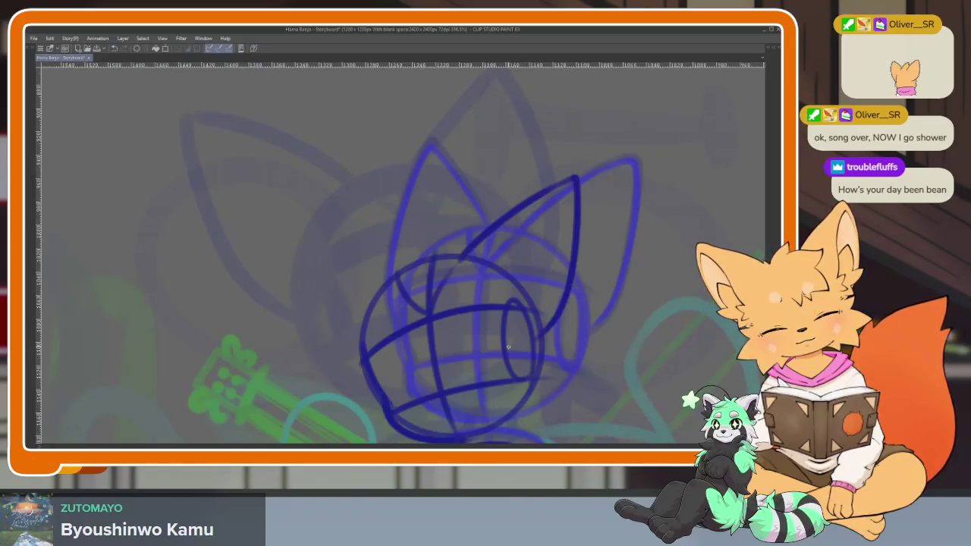
mouse_move(417, 263)
mouse_down()
mouse_move(357, 184)
mouse_move(326, 281)
mouse_up()
scroll(576, 299, down, 2)
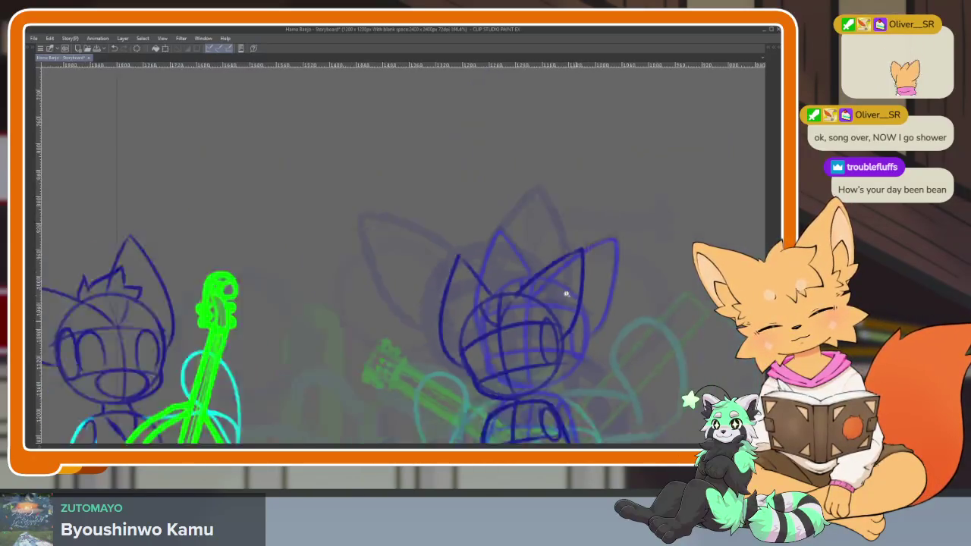
scroll(600, 306, down, 2)
scroll(601, 306, up, 4)
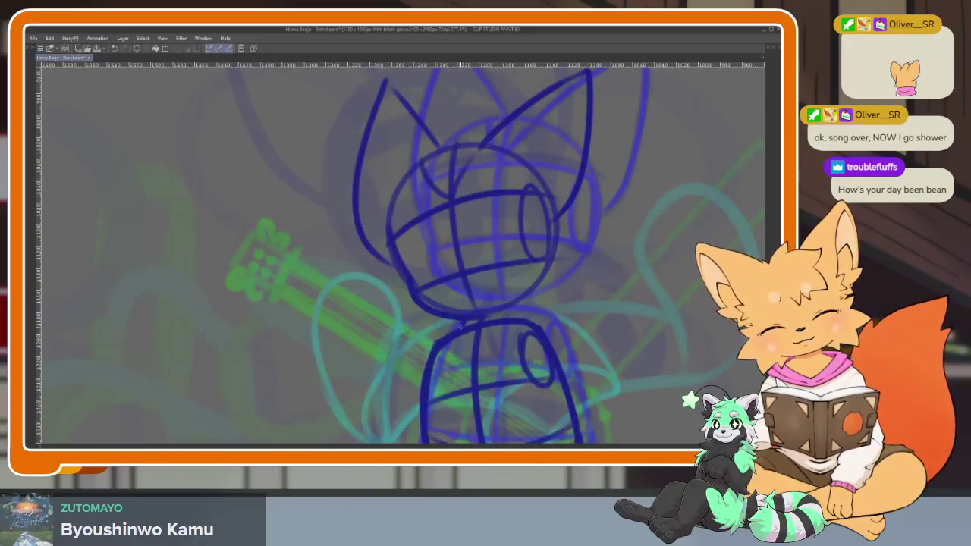
scroll(568, 283, down, 2)
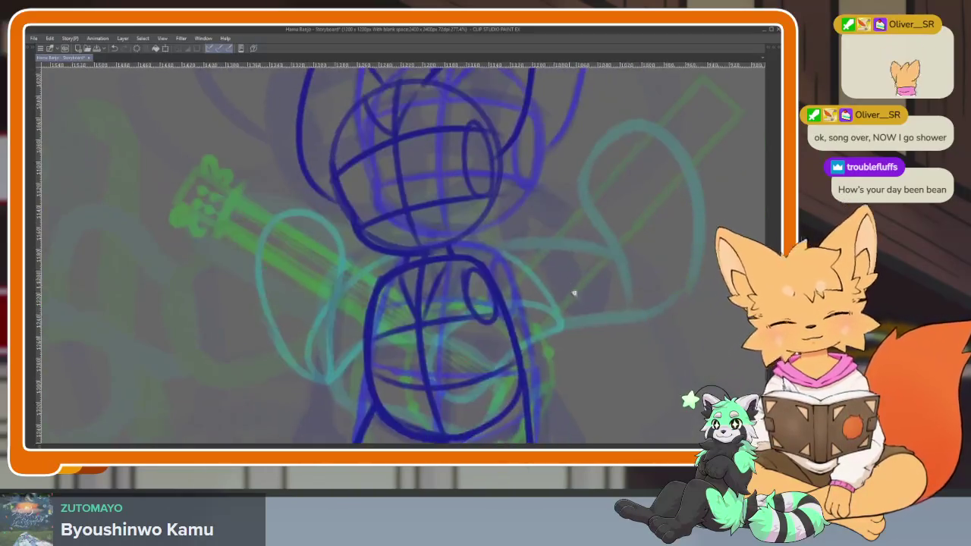
scroll(608, 282, down, 2)
key(Left)
key(Right)
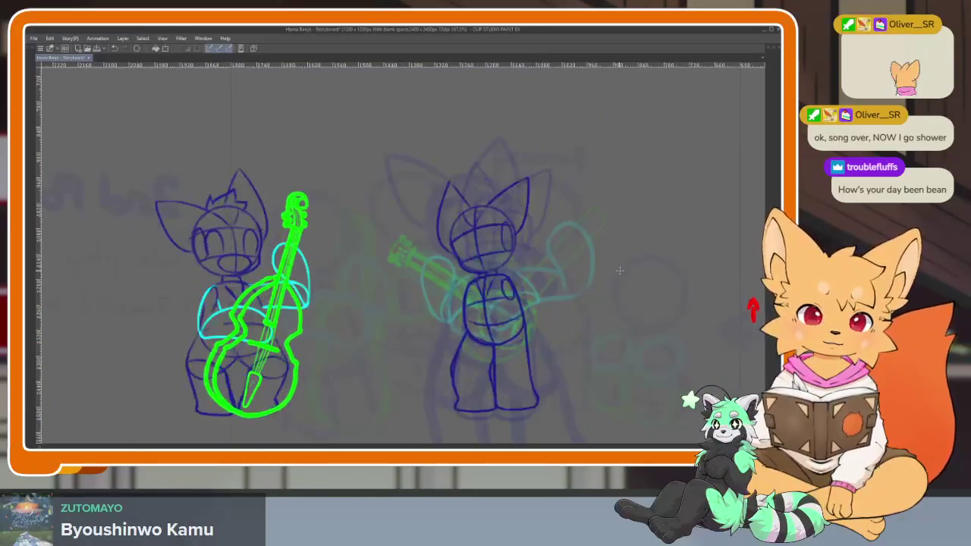
key(Left)
key(Right)
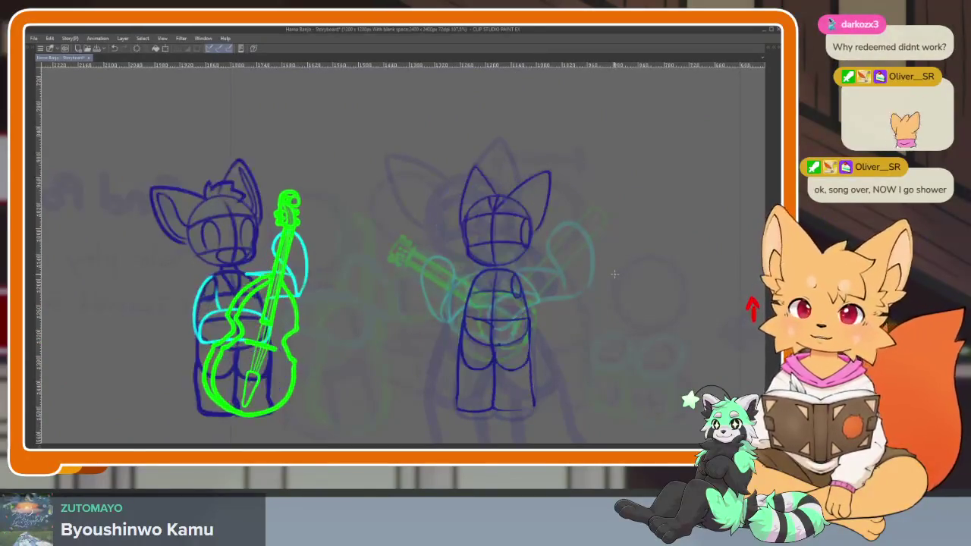
key(Left)
key(Right)
key(Left)
key(Right)
key(Left)
key(Right)
key(Left)
key(Right)
key(Left)
key(Right)
key(Left)
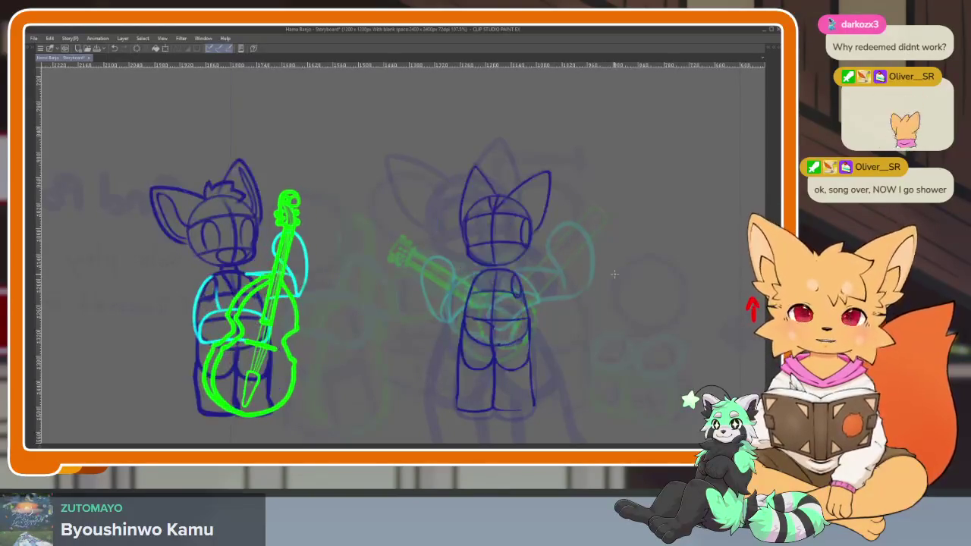
key(Right)
key(Right)
key(Right)
key(Left)
key(Left)
key(Right)
key(Right)
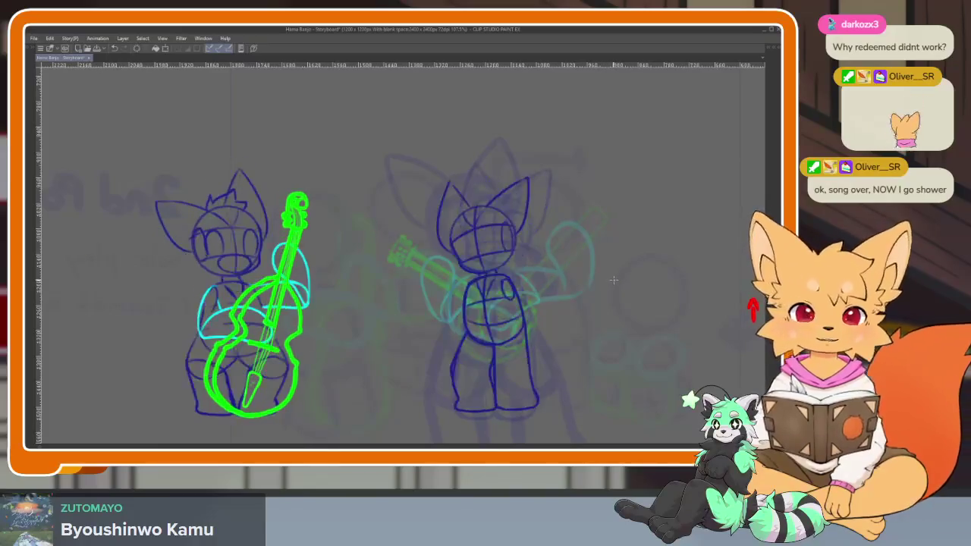
key(Left)
key(Left)
key(Left)
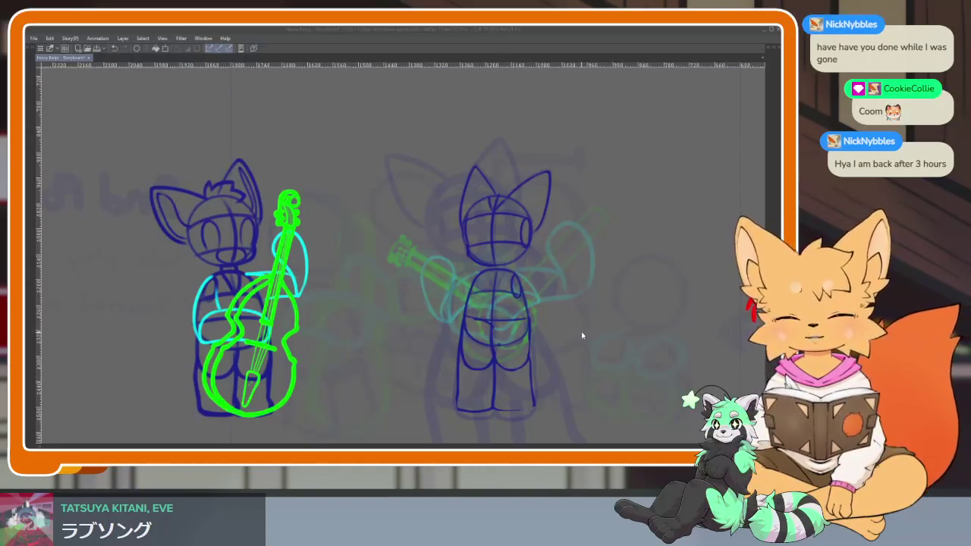
Step: Add a short dark stroke to the sketch and show the palettes again
drag(582, 327, 592, 338)
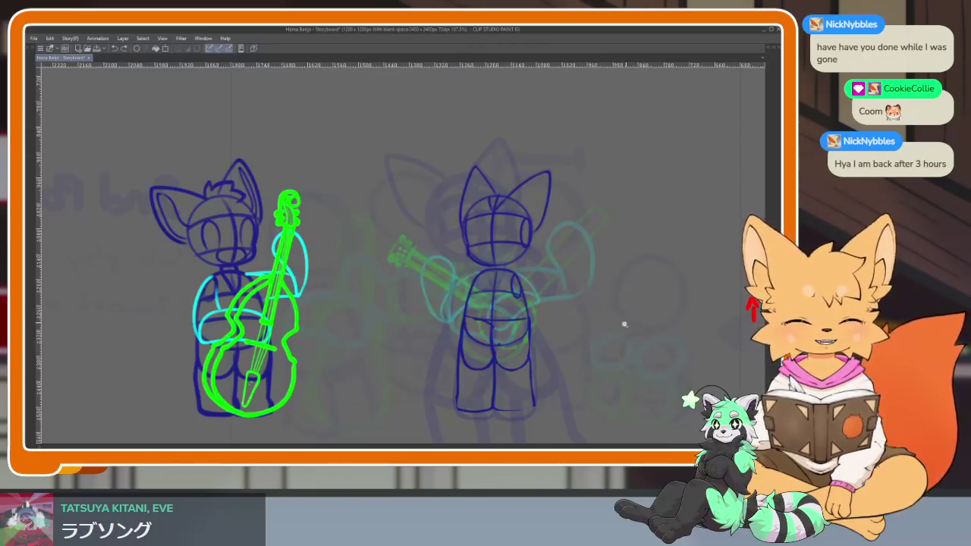
scroll(607, 326, down, 5)
scroll(583, 332, up, 2)
scroll(574, 335, up, 2)
scroll(566, 340, up, 1)
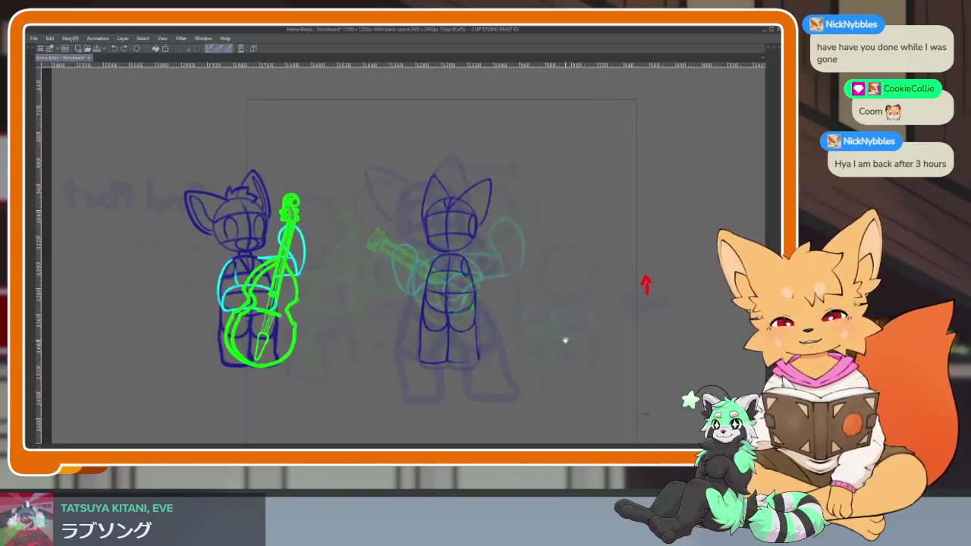
key(Tab)
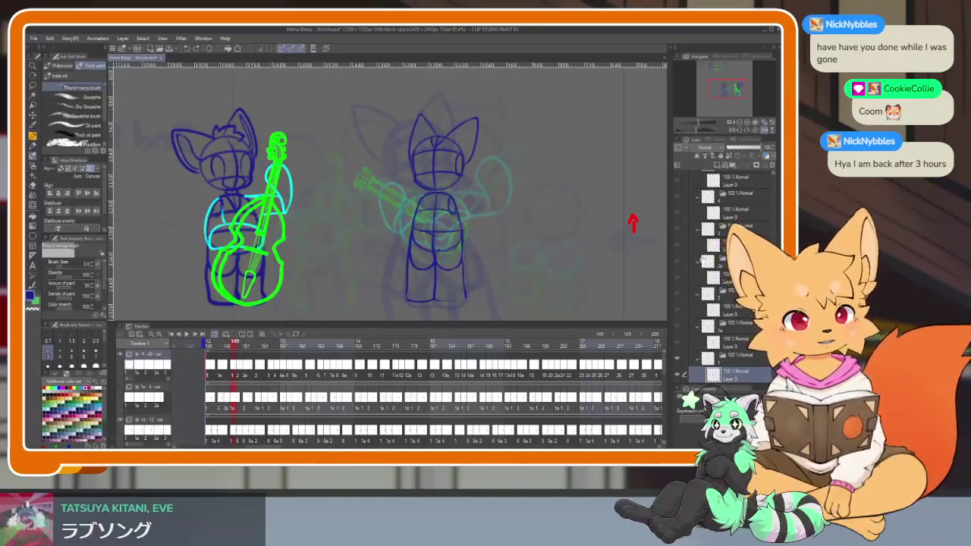
Step: Hide the palettes, zoom in on the right fox, and advance one frame
scroll(705, 273, up, 2)
scroll(704, 288, up, 2)
scroll(704, 302, up, 2)
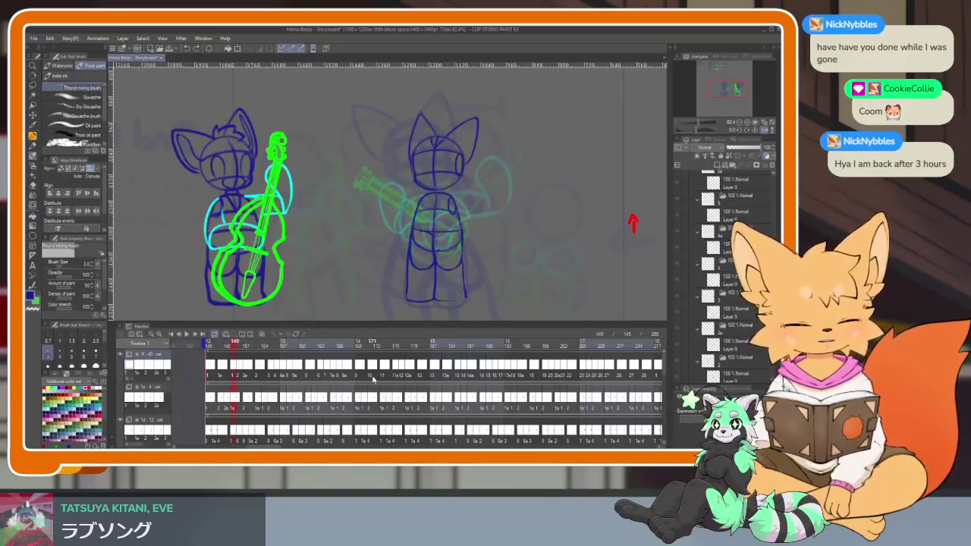
key(Tab)
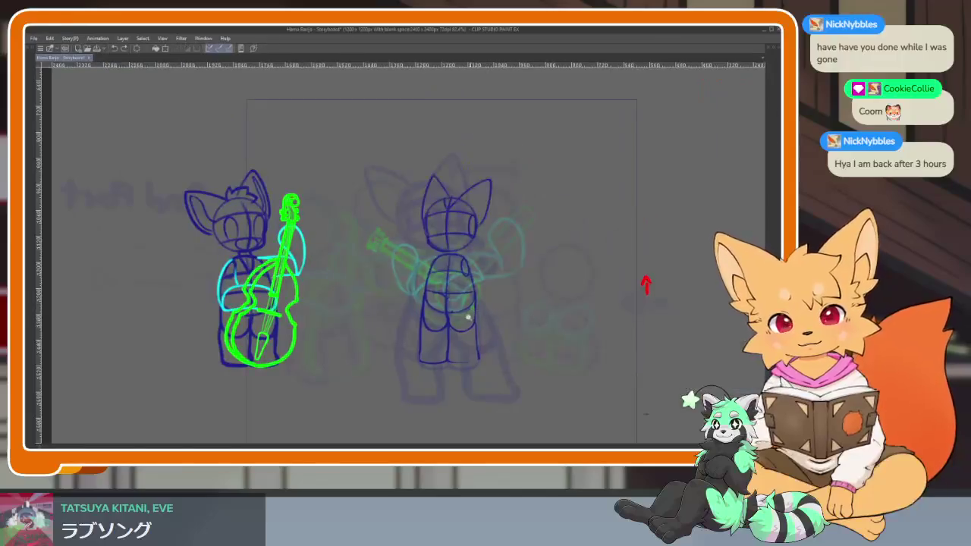
scroll(473, 323, up, 3)
scroll(484, 329, up, 2)
key(ctrl+Right)
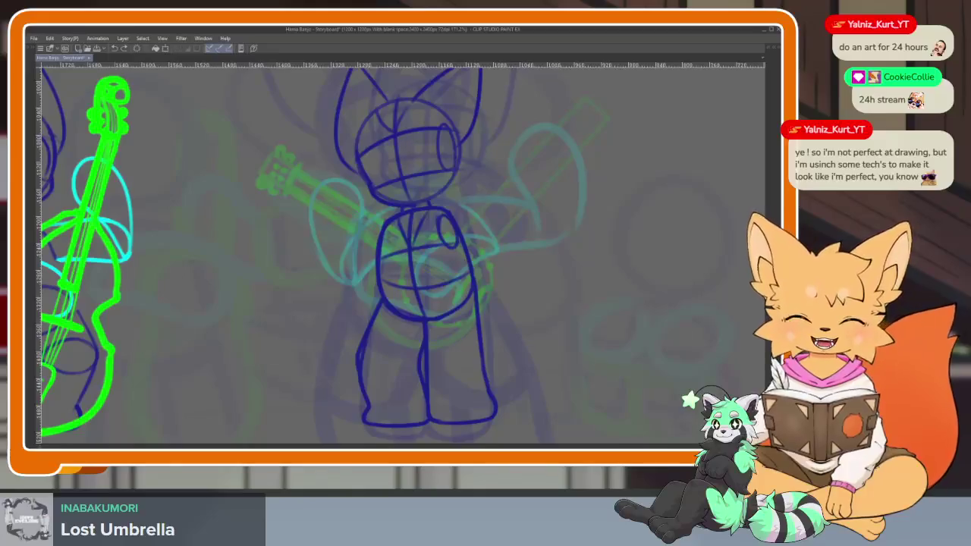
Step: Zoom in on the head and redraw the right fox's left ear with fuller strokes
scroll(508, 317, down, 3)
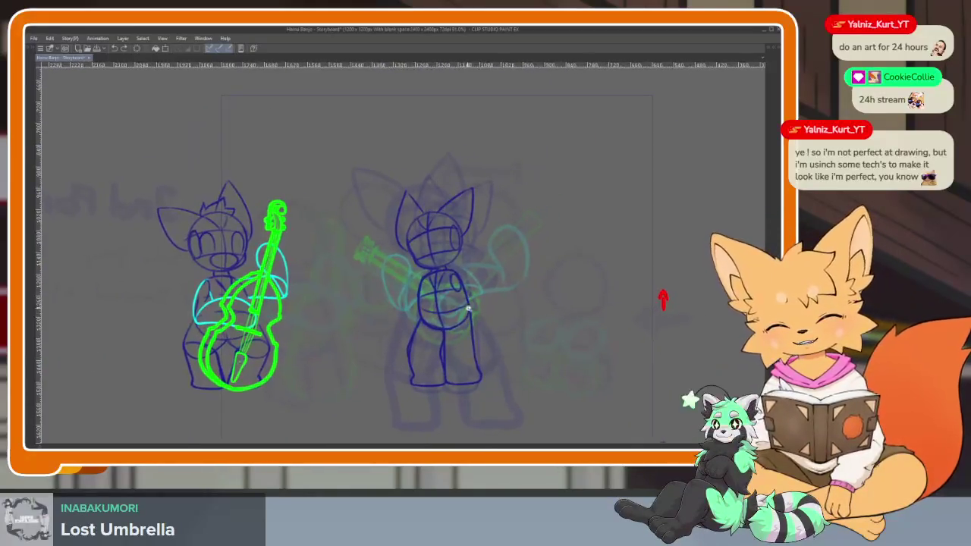
scroll(467, 309, up, 2)
scroll(374, 261, up, 2)
scroll(343, 202, up, 2)
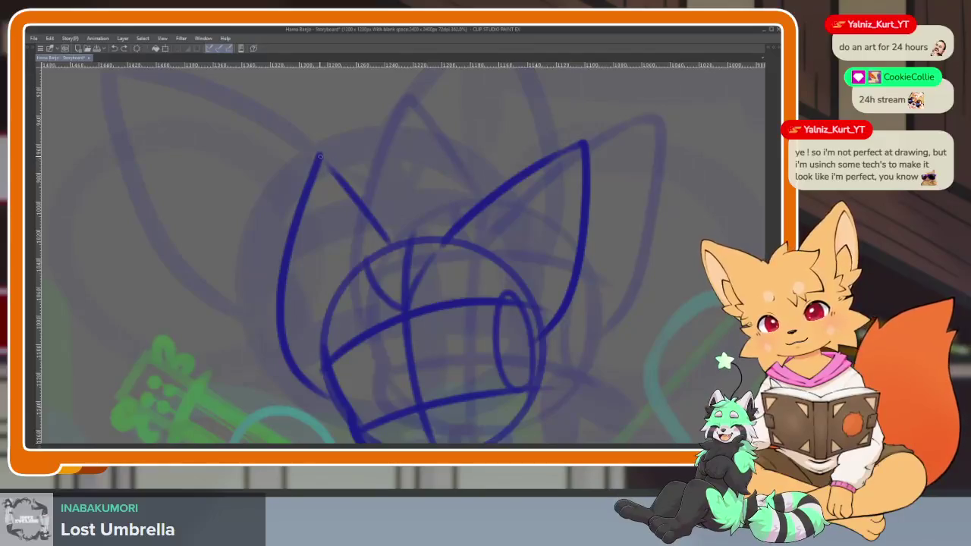
mouse_move(286, 260)
mouse_down()
mouse_move(300, 351)
mouse_move(331, 391)
mouse_up()
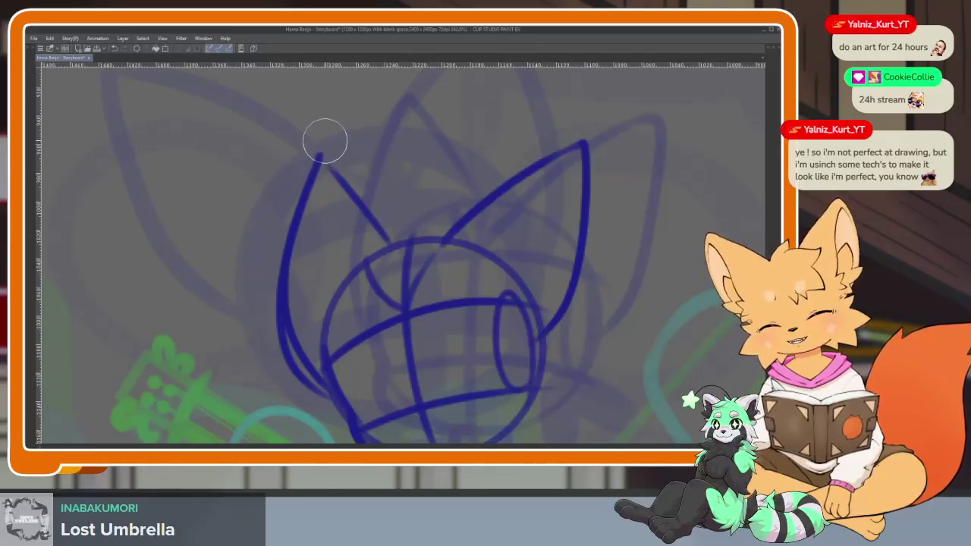
drag(329, 382, 266, 254)
mouse_move(265, 220)
mouse_down()
mouse_move(376, 231)
mouse_move(379, 376)
mouse_up()
Step: Trim the left ear outline with a small eraser and show the palettes again
scroll(533, 261, down, 2)
scroll(533, 261, up, 2)
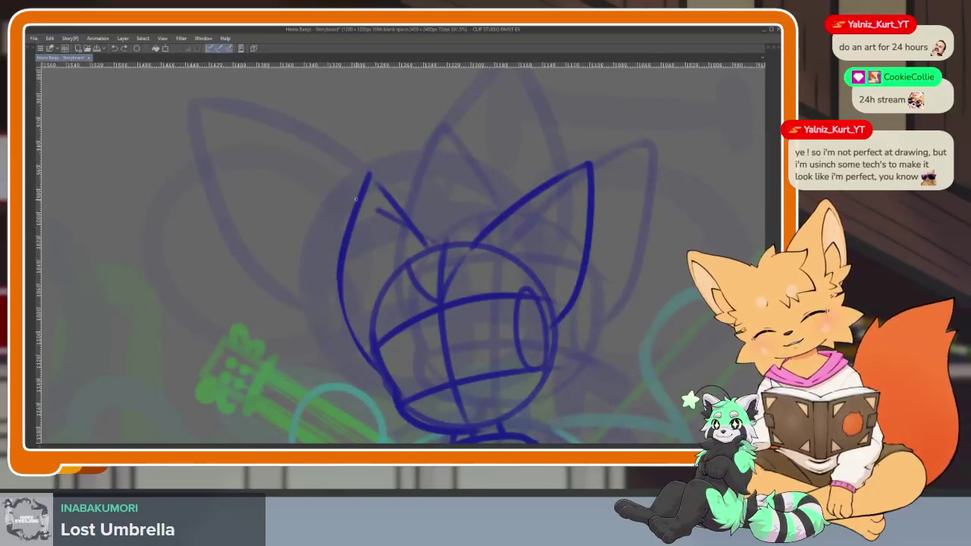
key(e)
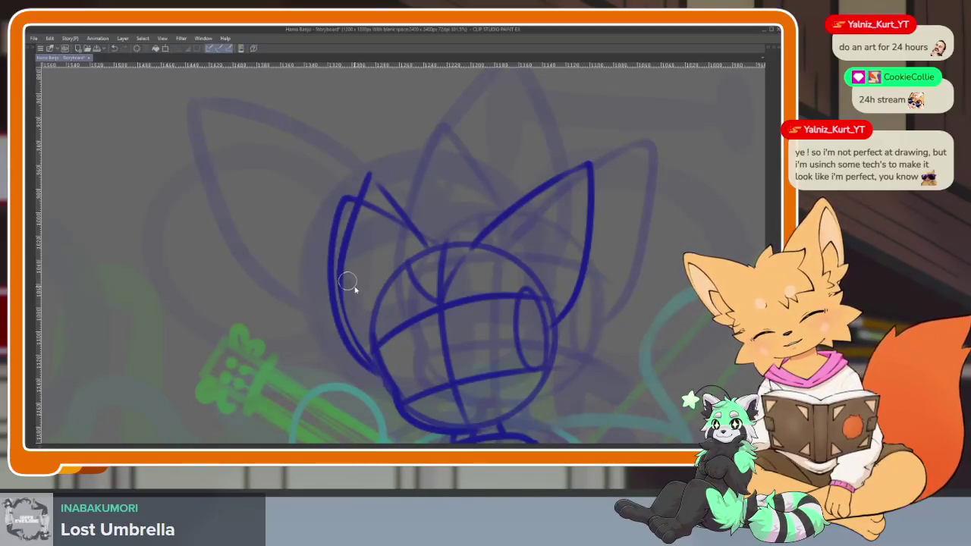
mouse_move(367, 353)
mouse_down()
mouse_move(352, 226)
mouse_move(352, 314)
mouse_move(379, 187)
mouse_up()
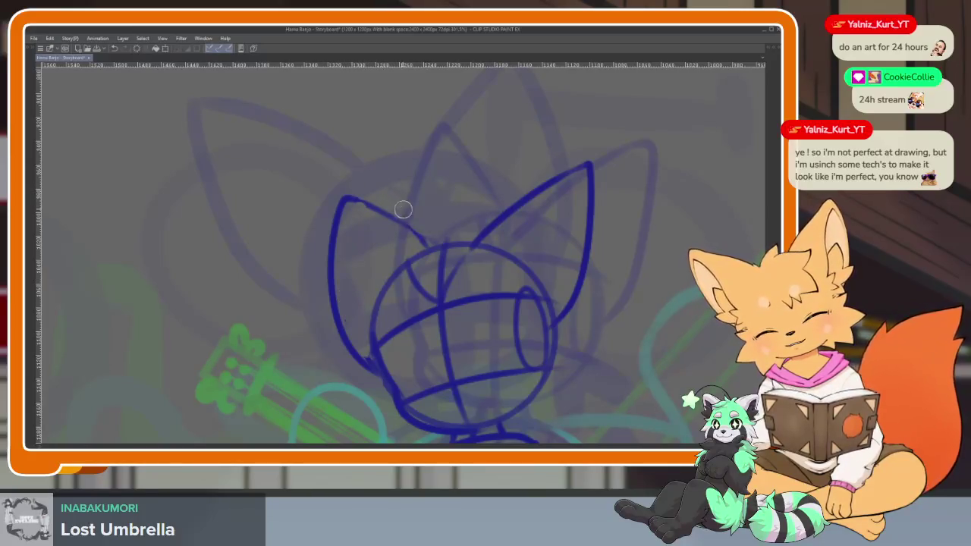
scroll(568, 304, down, 5)
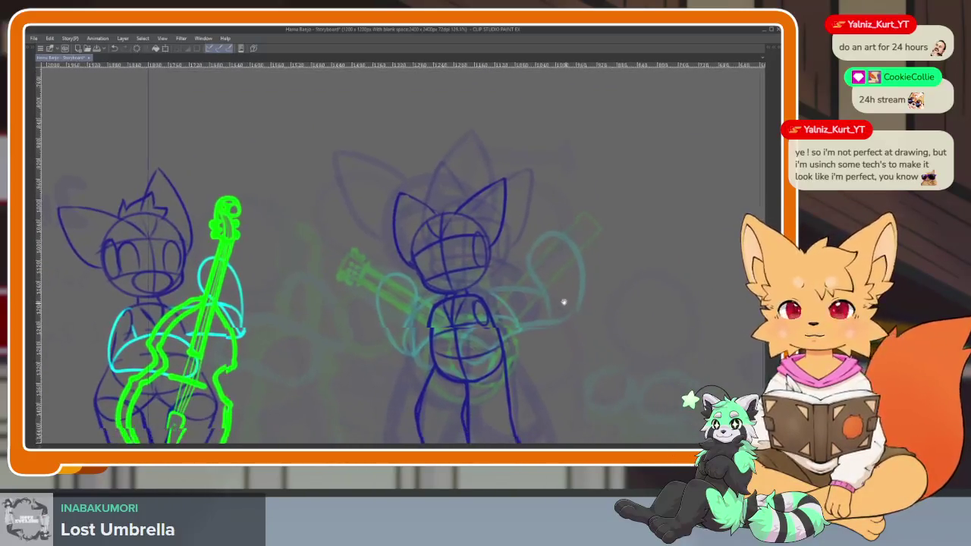
key(Tab)
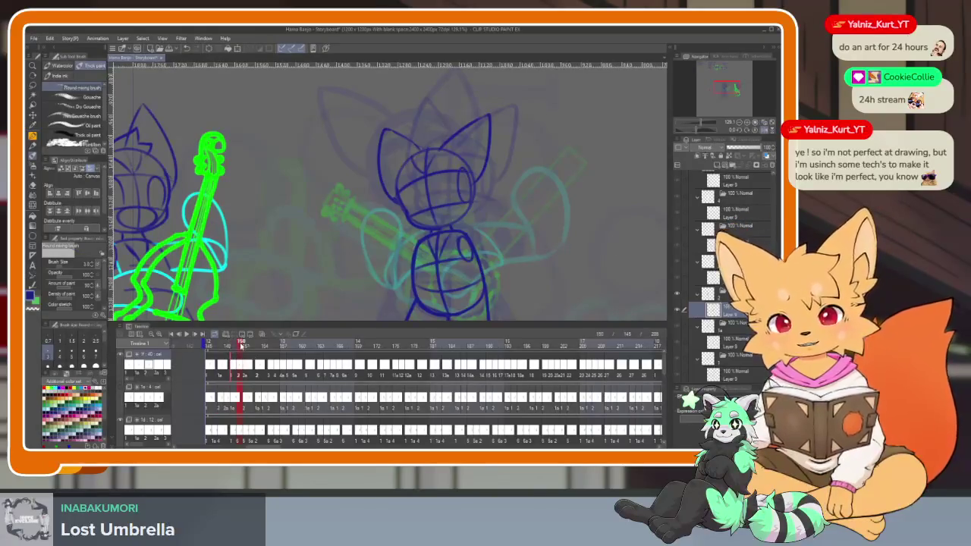
Step: Step back a frame on the timeline, hide the palettes, and zoom in on the banjo area
click(235, 343)
click(236, 345)
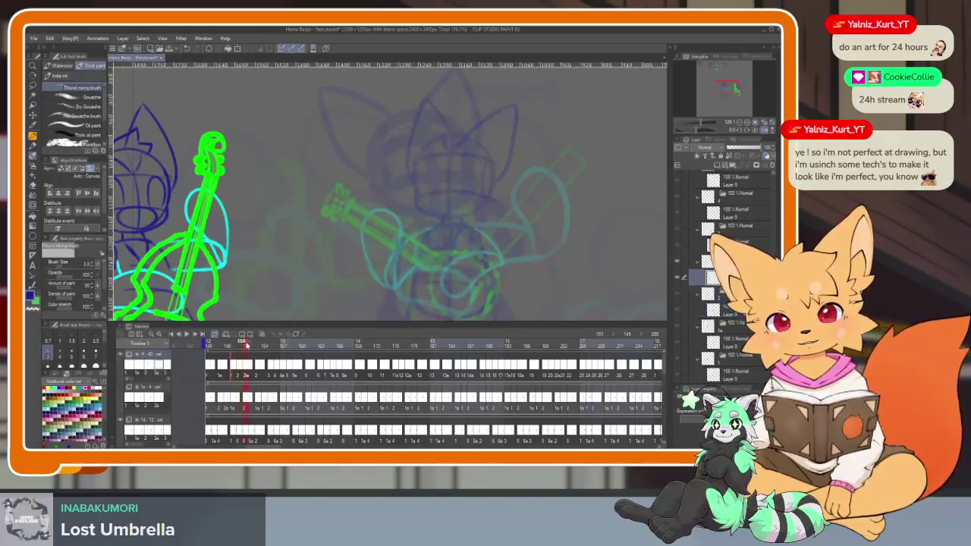
key(Tab)
drag(560, 329, 560, 279)
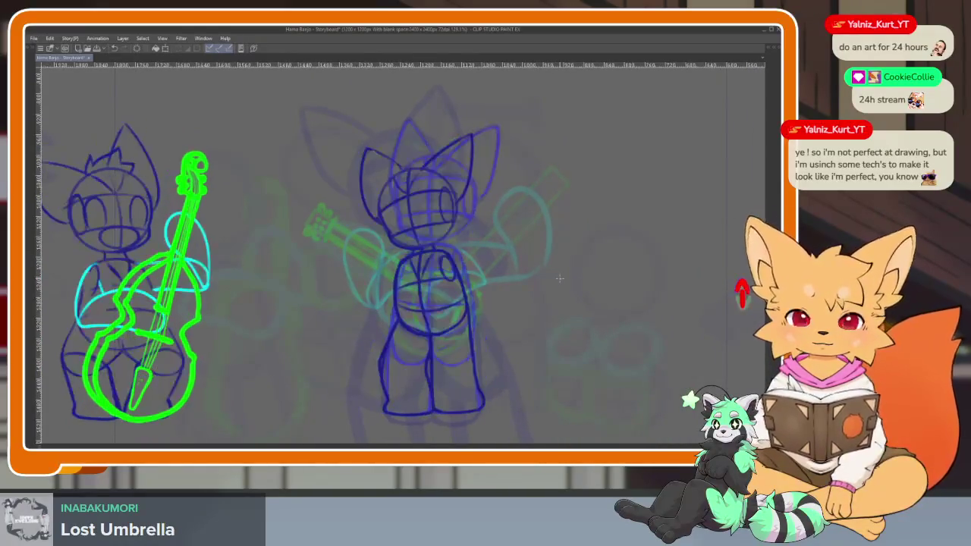
scroll(436, 322, up, 3)
scroll(451, 325, up, 2)
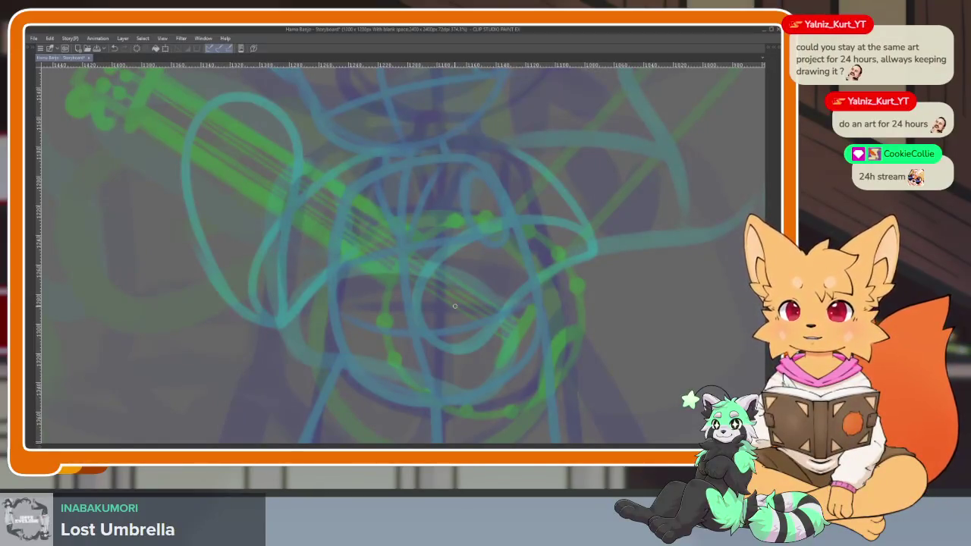
scroll(464, 313, down, 1)
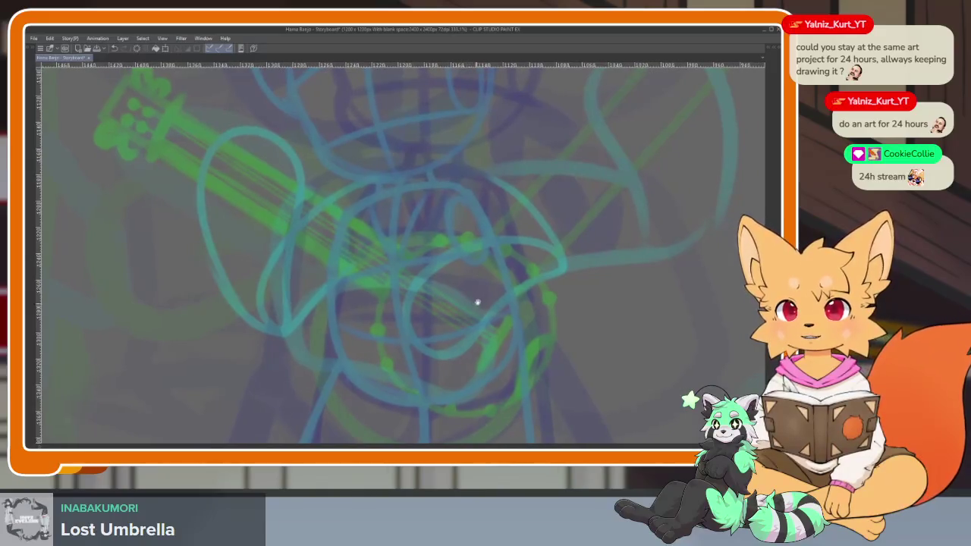
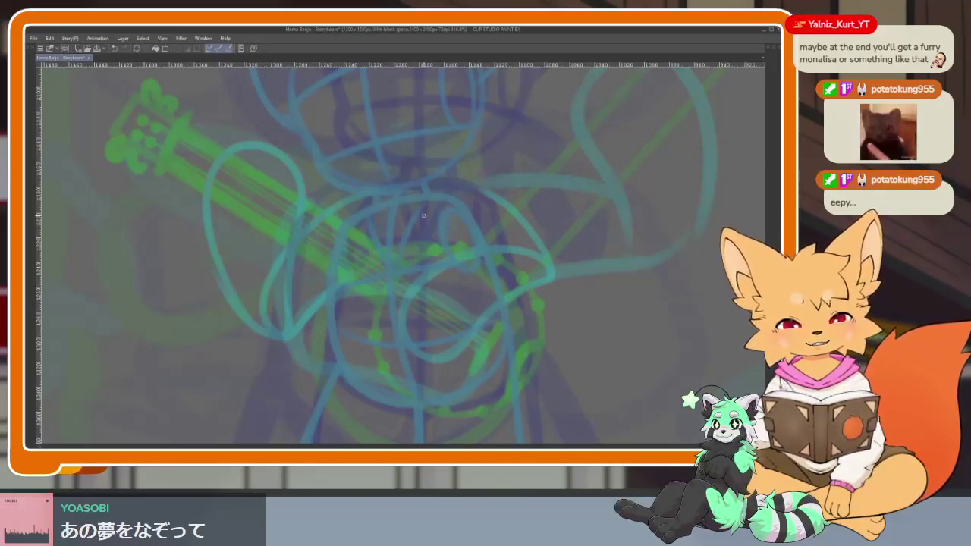
Step: Draw a dark blue circle for the head over the character rough
scroll(486, 319, down, 2)
scroll(417, 353, down, 2)
scroll(435, 305, down, 1)
scroll(435, 305, down, 2)
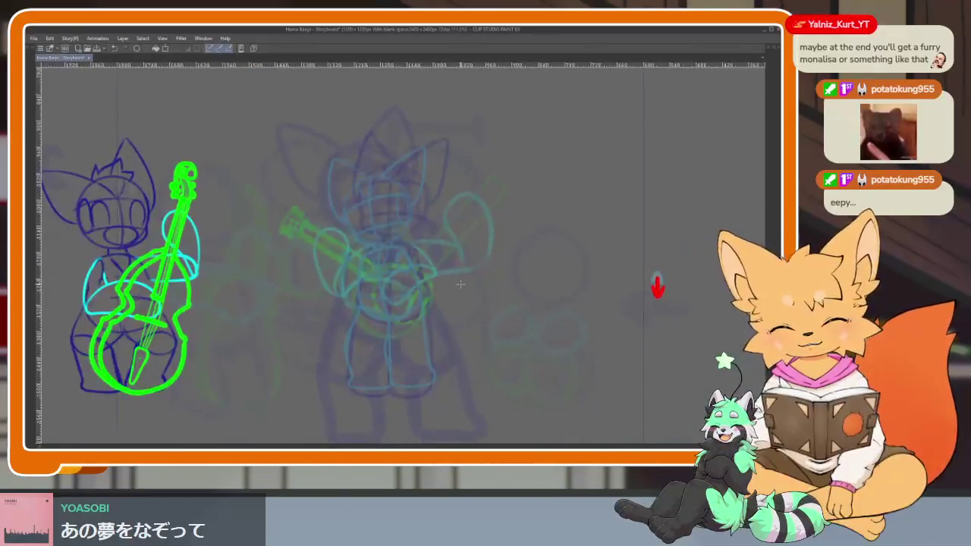
scroll(413, 305, up, 4)
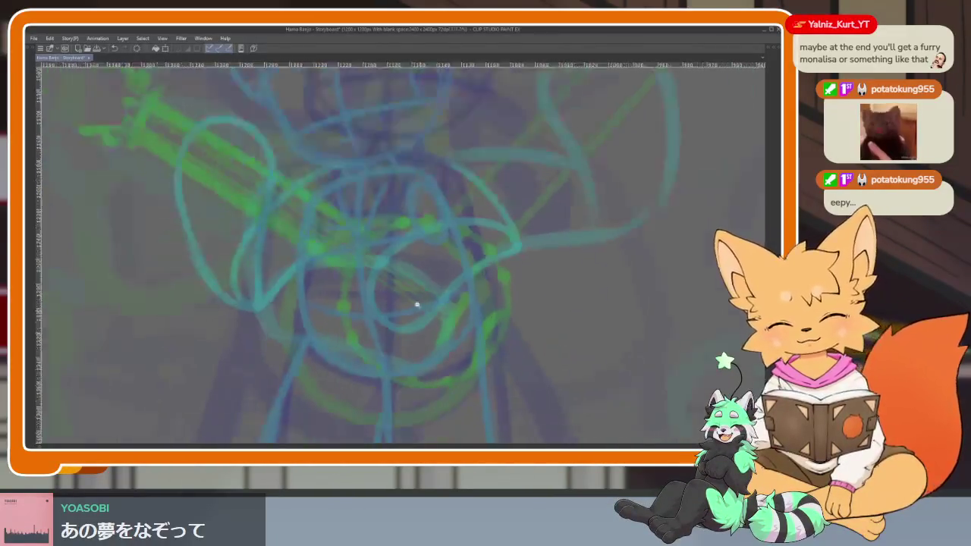
scroll(424, 307, up, 2)
scroll(429, 315, up, 2)
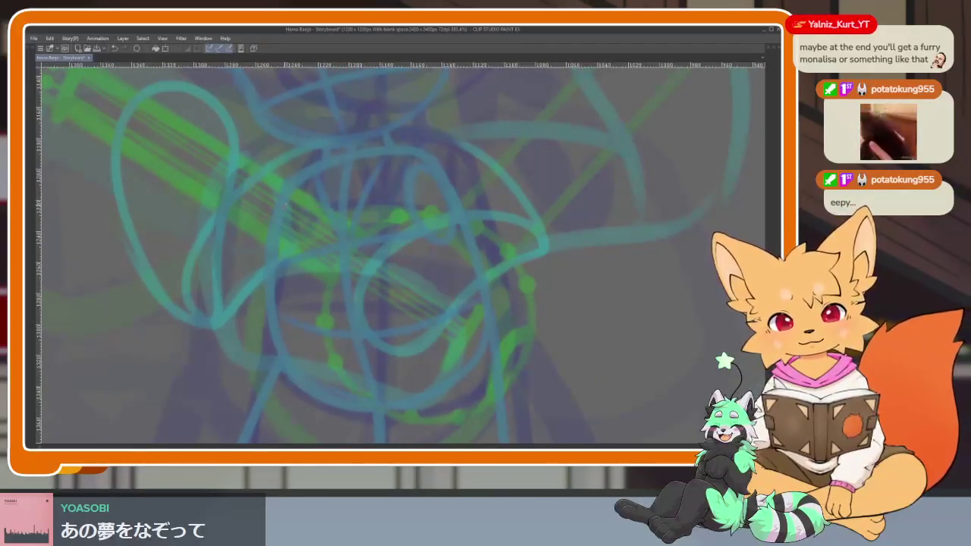
drag(276, 206, 433, 178)
drag(486, 304, 487, 275)
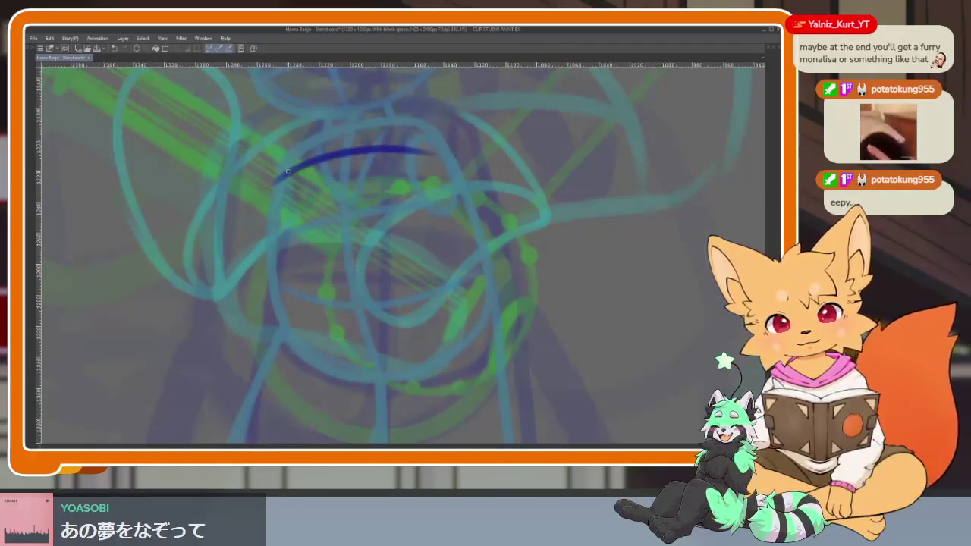
mouse_move(267, 215)
mouse_down()
mouse_move(293, 357)
mouse_move(364, 396)
mouse_up()
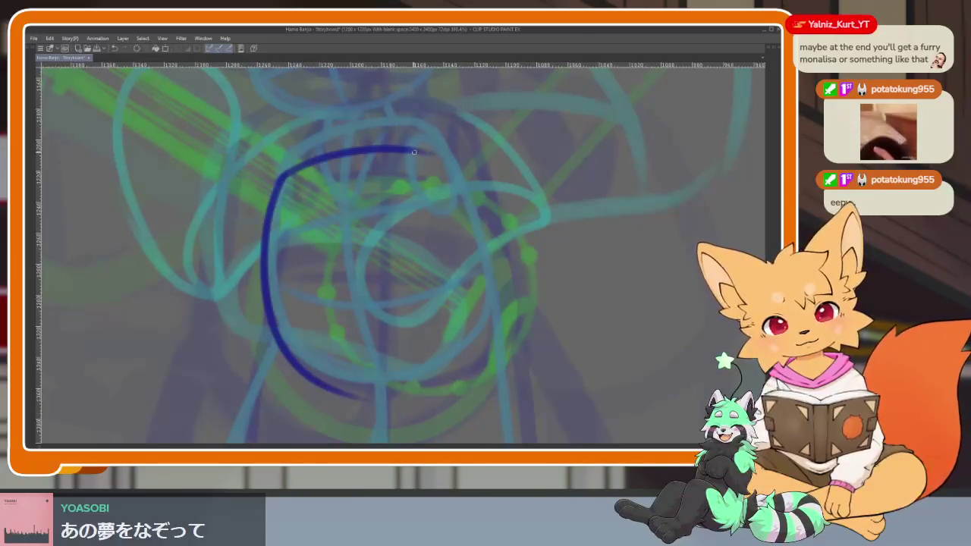
mouse_move(444, 177)
mouse_down()
mouse_move(476, 291)
mouse_move(425, 387)
mouse_move(280, 333)
mouse_move(360, 392)
mouse_move(423, 384)
mouse_up()
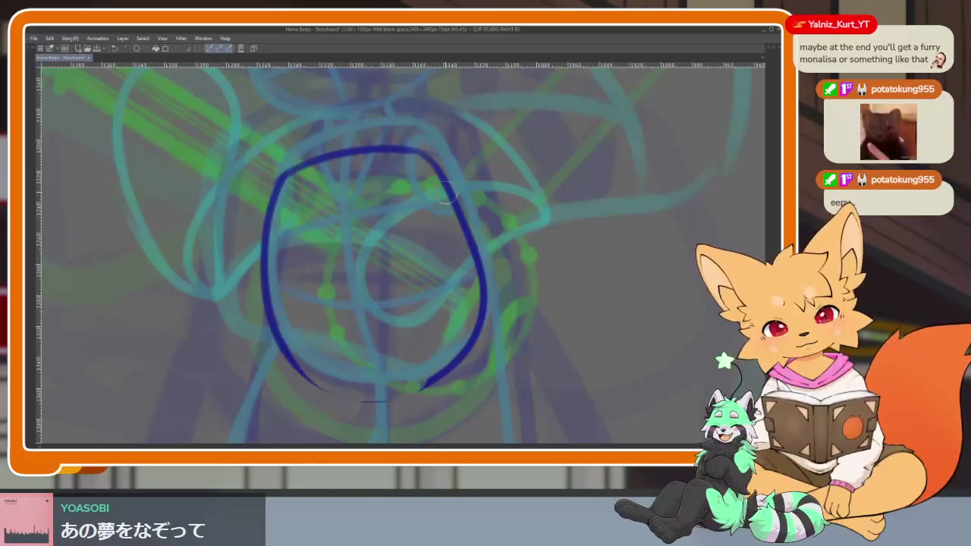
mouse_move(480, 292)
mouse_down()
mouse_move(474, 357)
mouse_move(349, 406)
mouse_move(279, 349)
mouse_up()
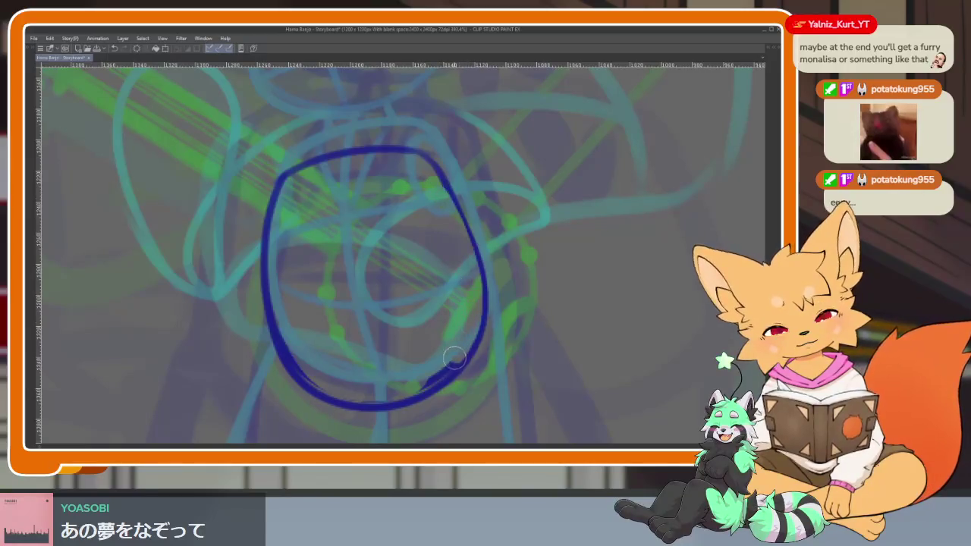
Step: Add curved vertical and horizontal guide lines and a small ellipse at the circle's upper right
scroll(486, 338, up, 1)
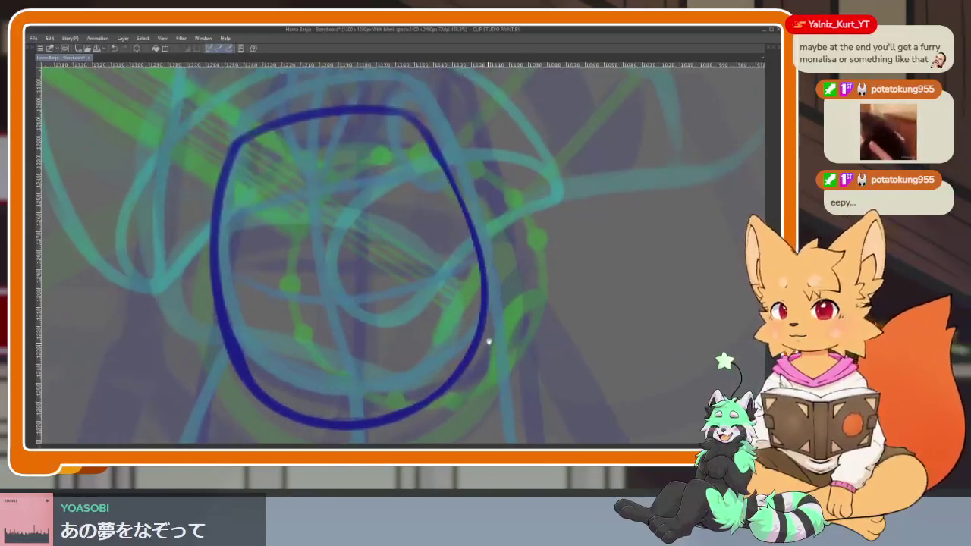
scroll(470, 304, up, 1)
drag(393, 136, 402, 101)
drag(307, 97, 316, 300)
drag(330, 353, 357, 402)
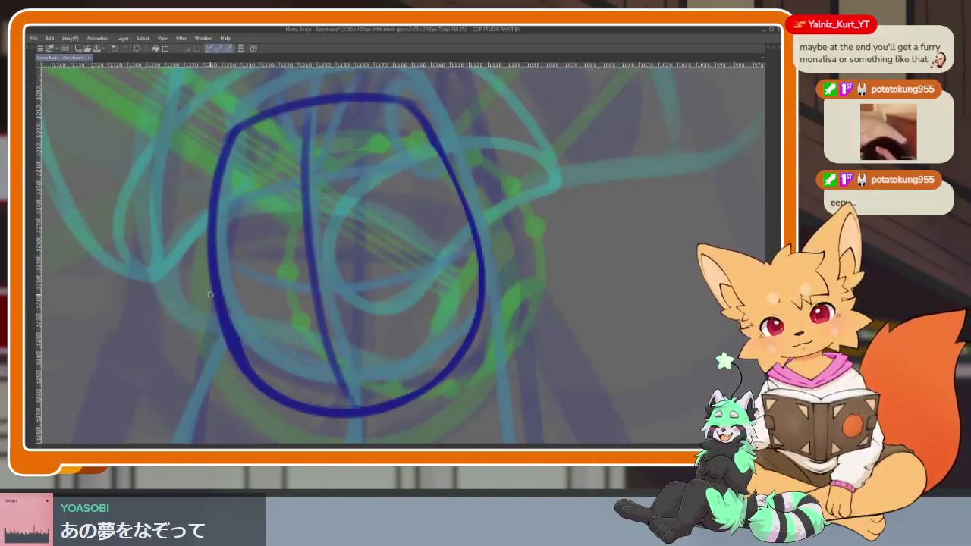
drag(220, 318, 478, 282)
drag(216, 231, 452, 196)
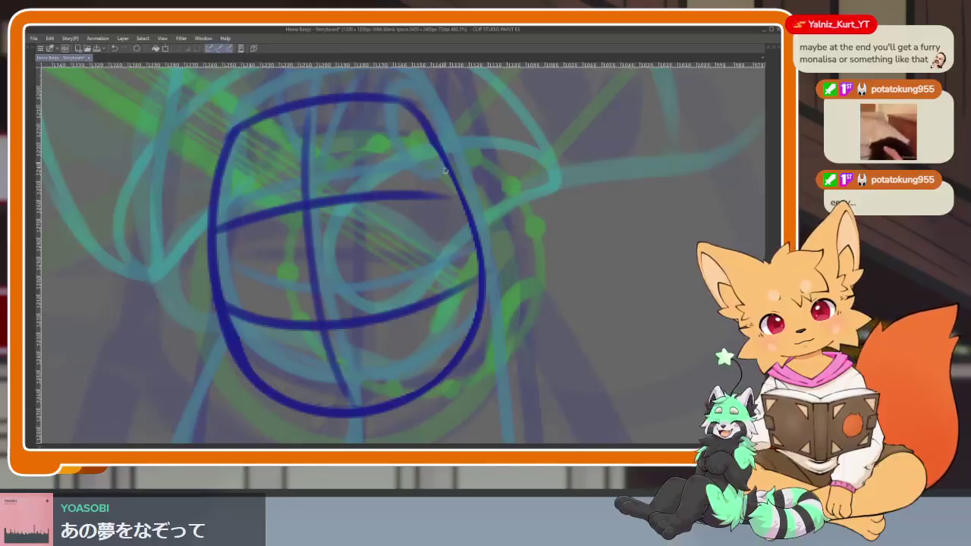
drag(432, 146, 447, 212)
Step: Re-stroke the circle's left edge, top arc and right side
scroll(518, 280, down, 4)
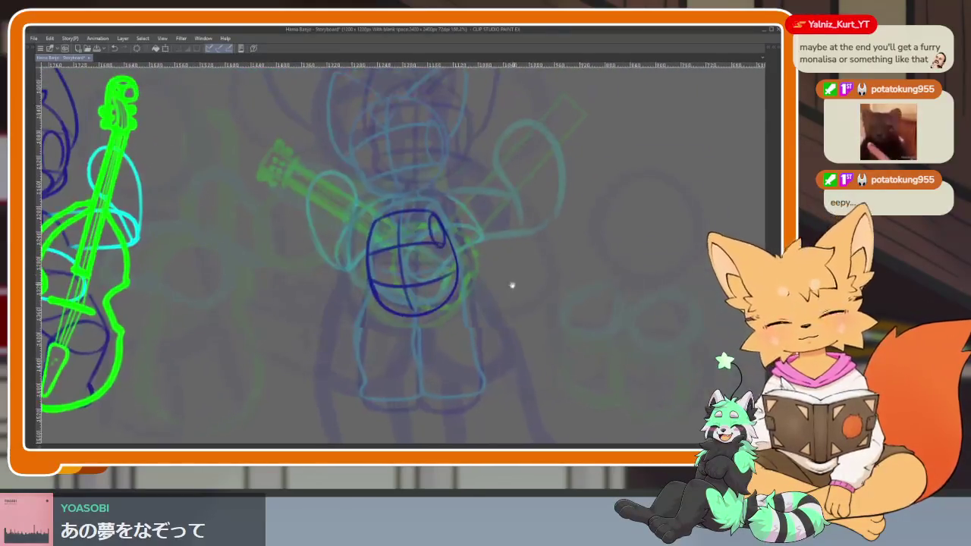
scroll(445, 314, up, 1)
scroll(459, 347, up, 2)
scroll(371, 273, up, 2)
scroll(323, 180, up, 1)
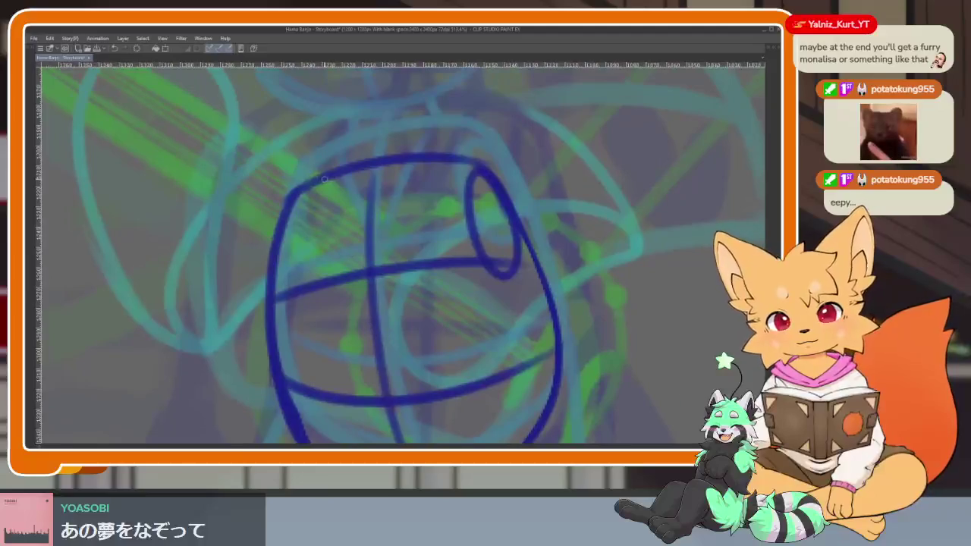
mouse_move(318, 187)
mouse_down()
mouse_move(279, 250)
mouse_move(272, 362)
mouse_up()
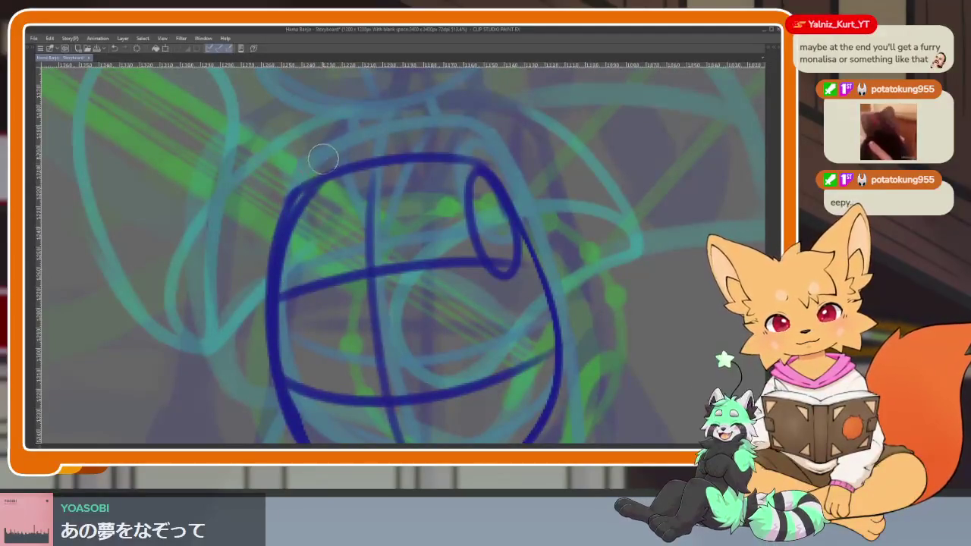
drag(325, 157, 270, 417)
scroll(433, 346, up, 1)
scroll(427, 341, up, 1)
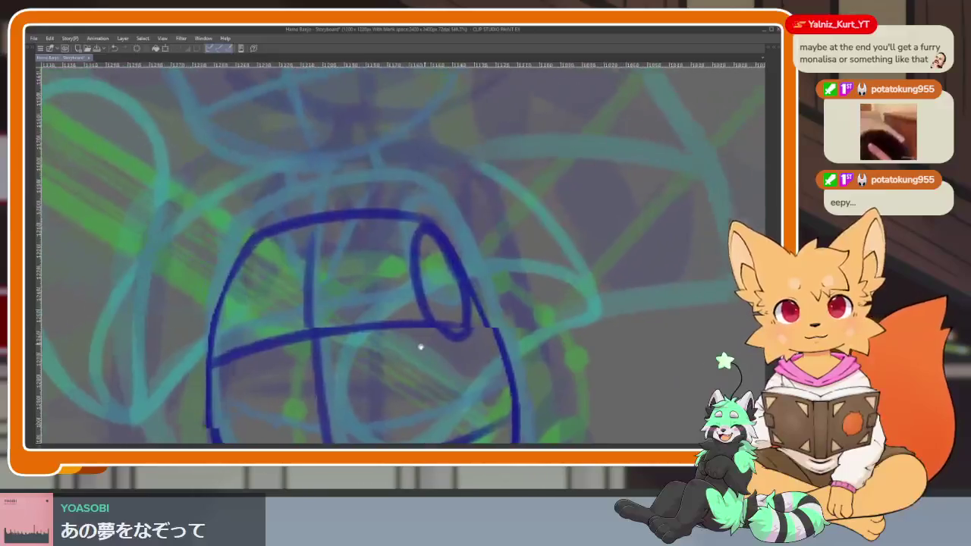
mouse_move(242, 244)
mouse_down()
mouse_move(273, 156)
mouse_move(206, 296)
mouse_move(229, 437)
mouse_up()
mouse_move(254, 161)
mouse_down()
mouse_move(509, 314)
mouse_move(519, 240)
mouse_up()
scroll(518, 240, down, 2)
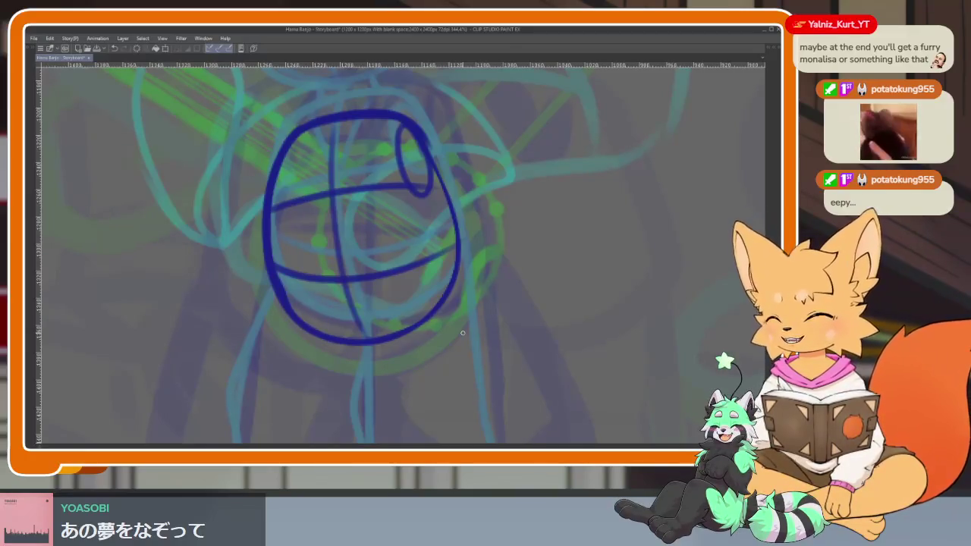
Step: Remove the stray stroke beside the circle and rotate the canvas to a drawing angle
key(ctrl+z)
scroll(465, 369, down, 5)
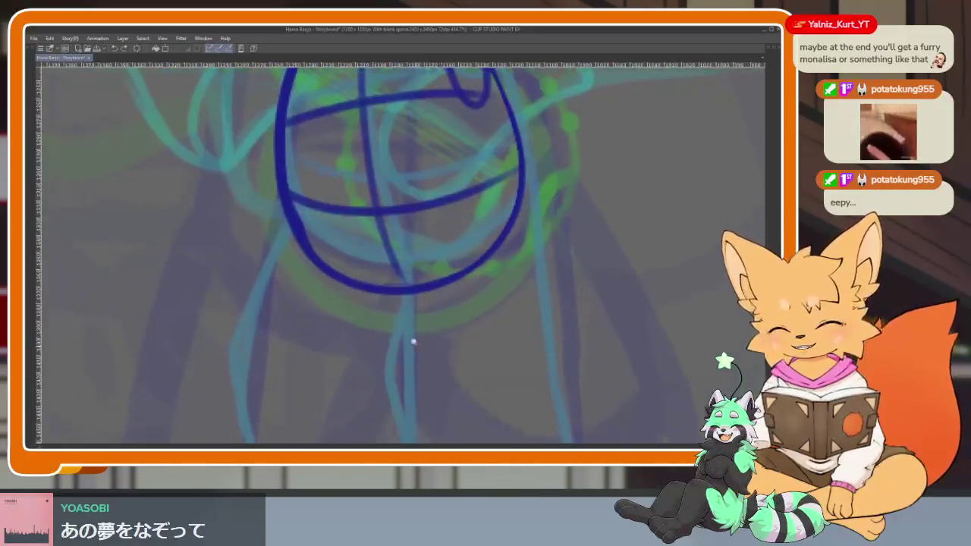
scroll(420, 334, up, 2)
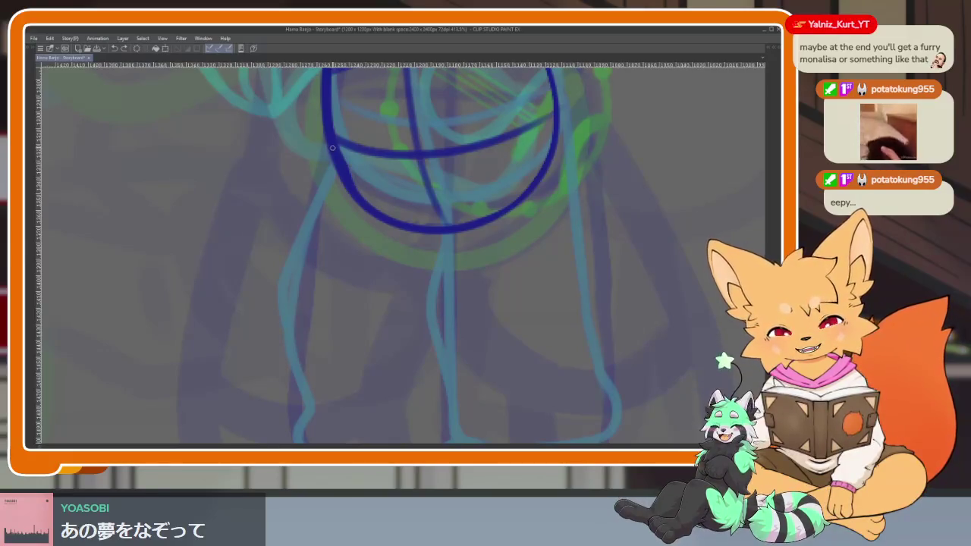
mouse_move(335, 147)
mouse_down()
mouse_move(465, 249)
mouse_move(553, 235)
mouse_move(427, 256)
mouse_move(436, 294)
mouse_move(414, 288)
mouse_up()
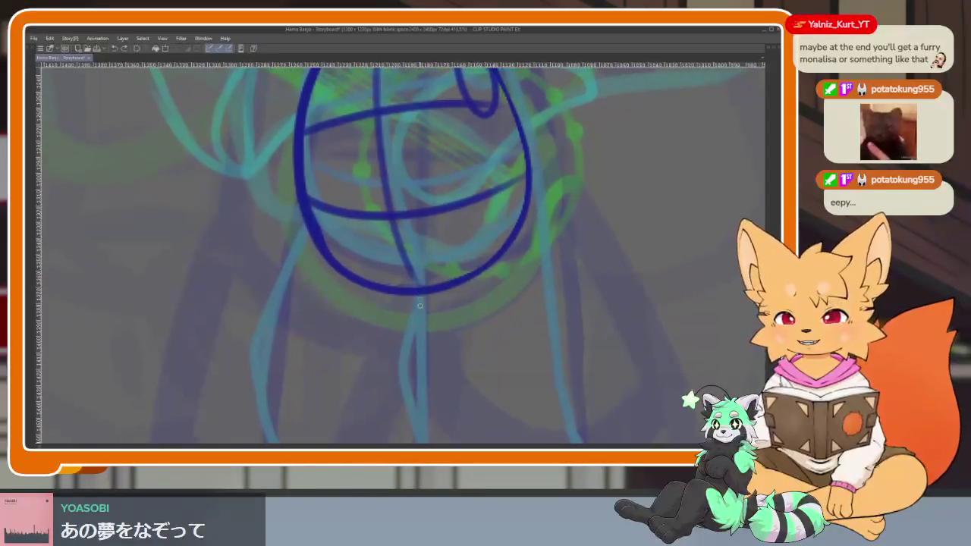
drag(439, 323, 390, 310)
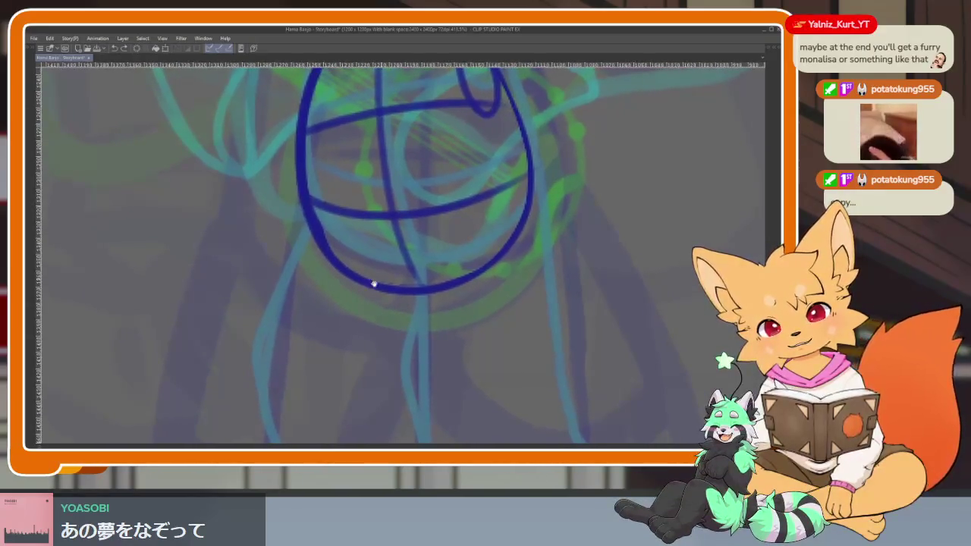
drag(506, 193, 351, 214)
Step: Sketch the hip lines below the circle, redrawing the right side until it reaches far enough
mouse_move(317, 251)
mouse_down()
mouse_move(256, 329)
mouse_move(336, 352)
mouse_up()
key(ctrl+z)
mouse_move(243, 295)
mouse_down()
mouse_move(324, 362)
mouse_move(445, 243)
mouse_up()
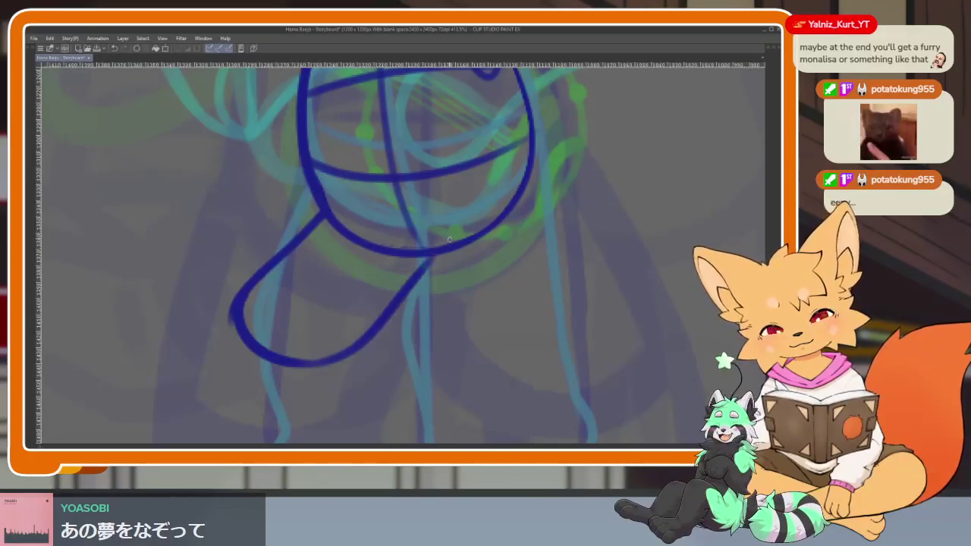
key(ctrl+z)
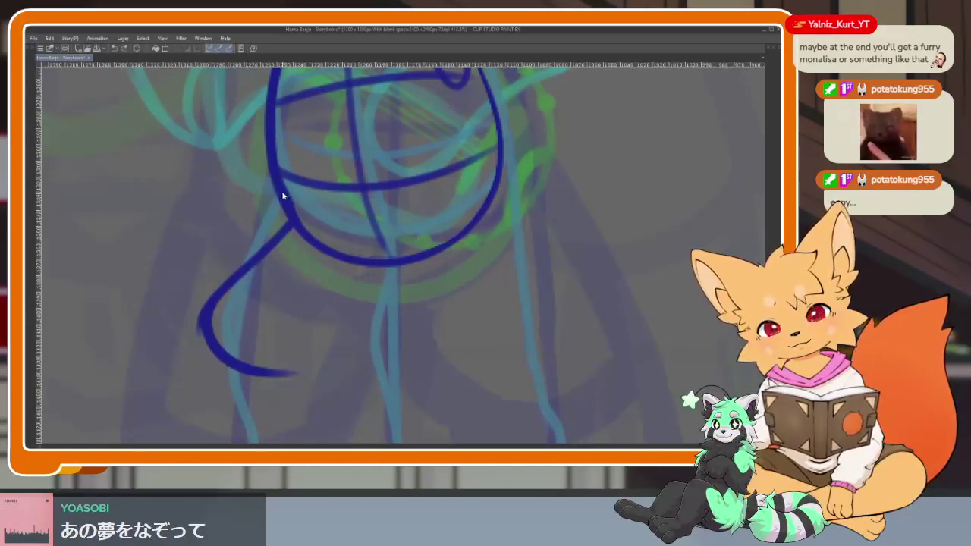
key(ctrl+z)
key(ctrl+z)
mouse_move(284, 200)
mouse_down()
mouse_move(238, 266)
mouse_move(219, 356)
mouse_move(391, 289)
mouse_move(297, 332)
mouse_up()
drag(303, 285, 356, 351)
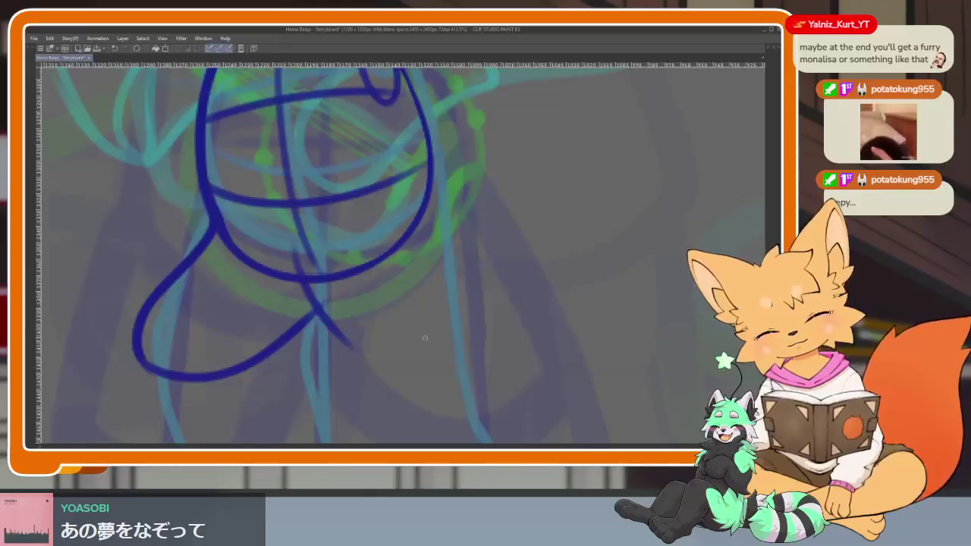
drag(466, 226, 488, 326)
key(ctrl+z)
mouse_move(434, 162)
mouse_down()
mouse_move(460, 243)
mouse_move(321, 294)
mouse_up()
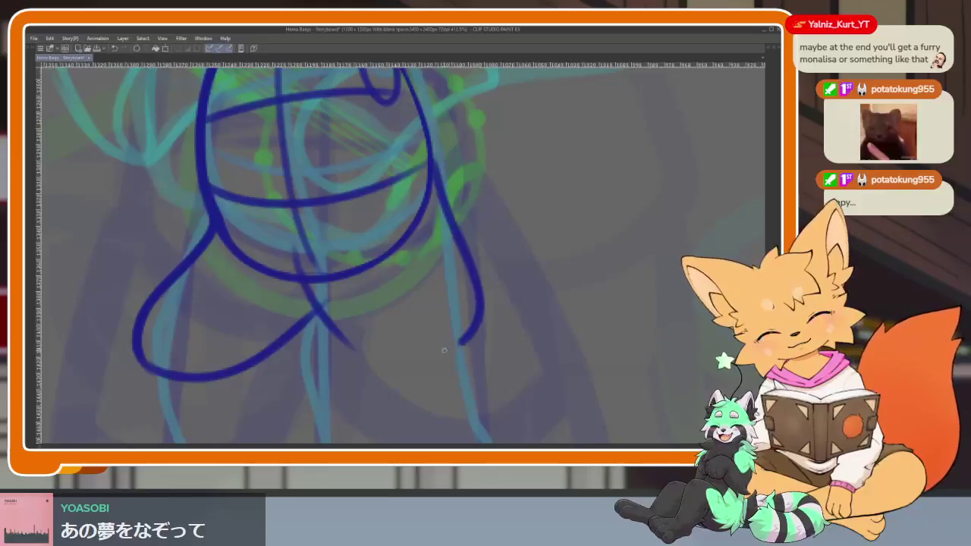
key(ctrl+z)
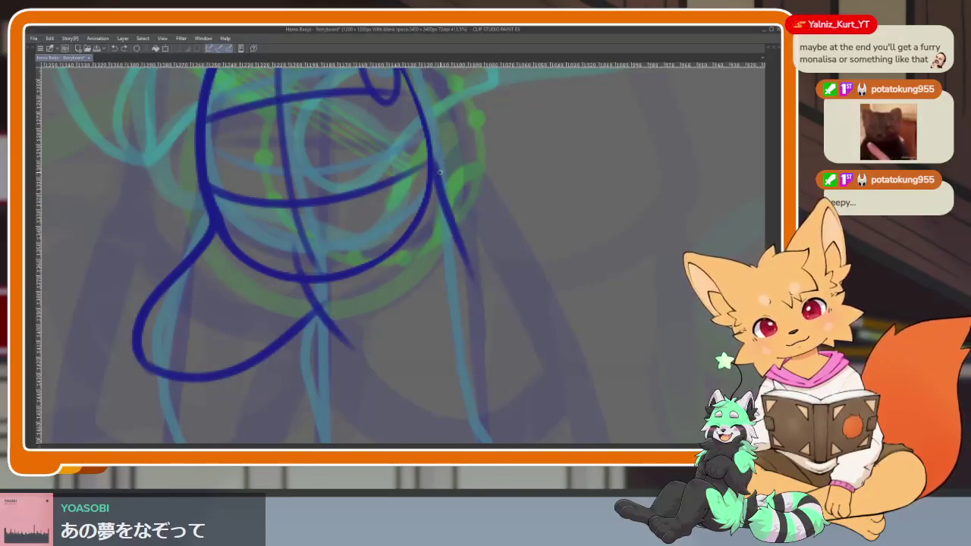
key(ctrl+z)
mouse_move(437, 165)
mouse_down()
mouse_move(360, 334)
mouse_move(312, 287)
mouse_up()
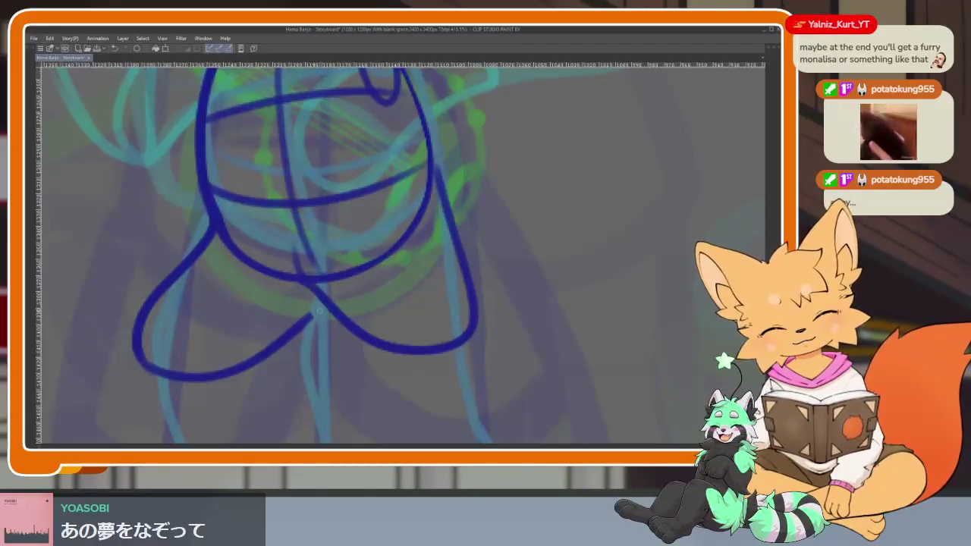
Step: Draw the lower hip curve, retouch the right outline and strengthen the hip junction
scroll(501, 300, down, 5)
scroll(486, 304, up, 5)
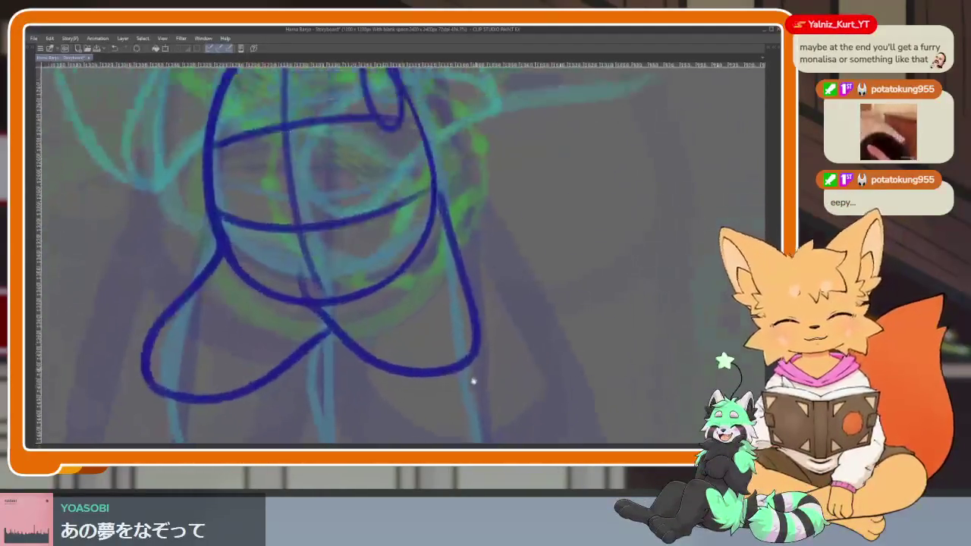
drag(304, 325, 452, 399)
key(ctrl+z)
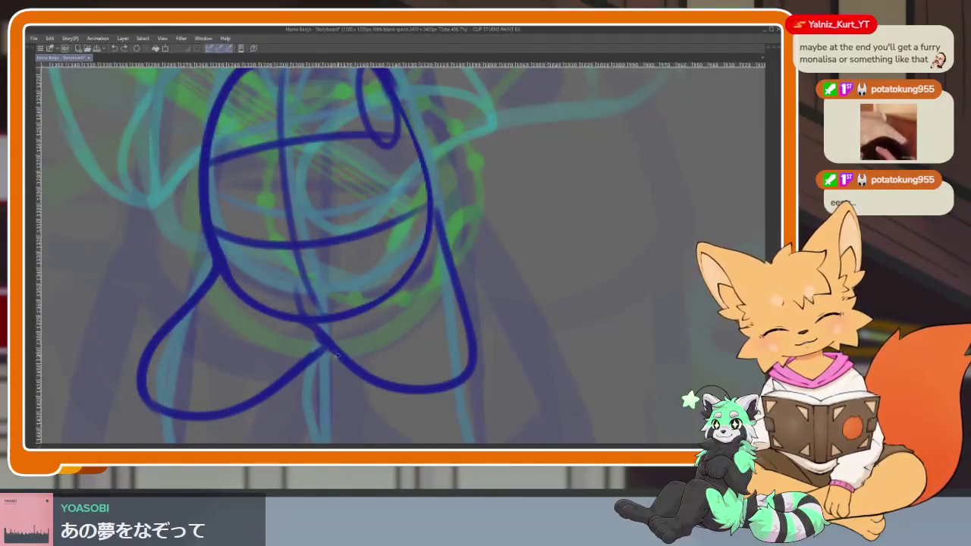
drag(312, 334, 450, 396)
mouse_move(474, 314)
mouse_down()
mouse_move(440, 227)
mouse_move(436, 391)
mouse_move(318, 349)
mouse_up()
key(ctrl+z)
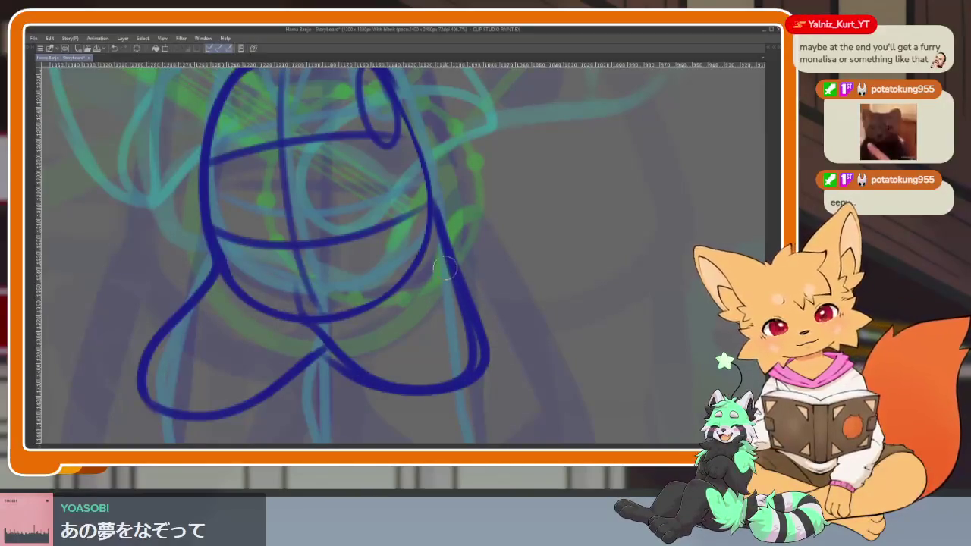
drag(449, 286, 463, 370)
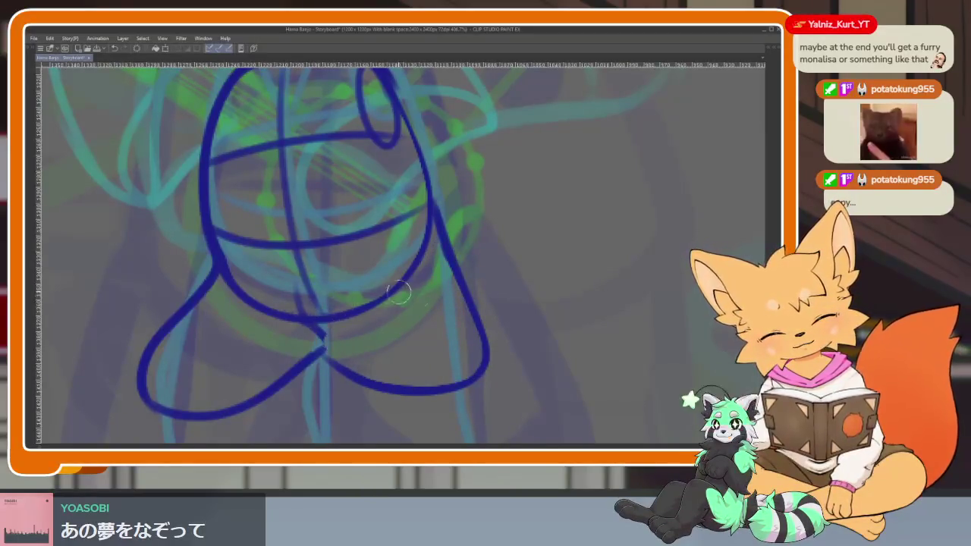
scroll(385, 287, down, 5)
scroll(494, 332, up, 5)
drag(369, 305, 421, 356)
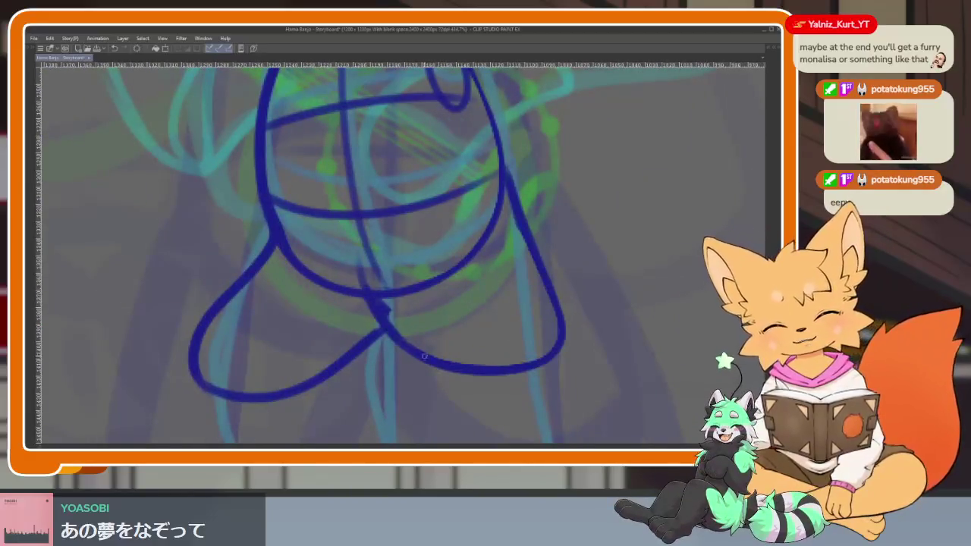
Step: Draw the inner and outer leg lines and the bottom of the right foot
scroll(523, 320, down, 5)
scroll(361, 297, up, 5)
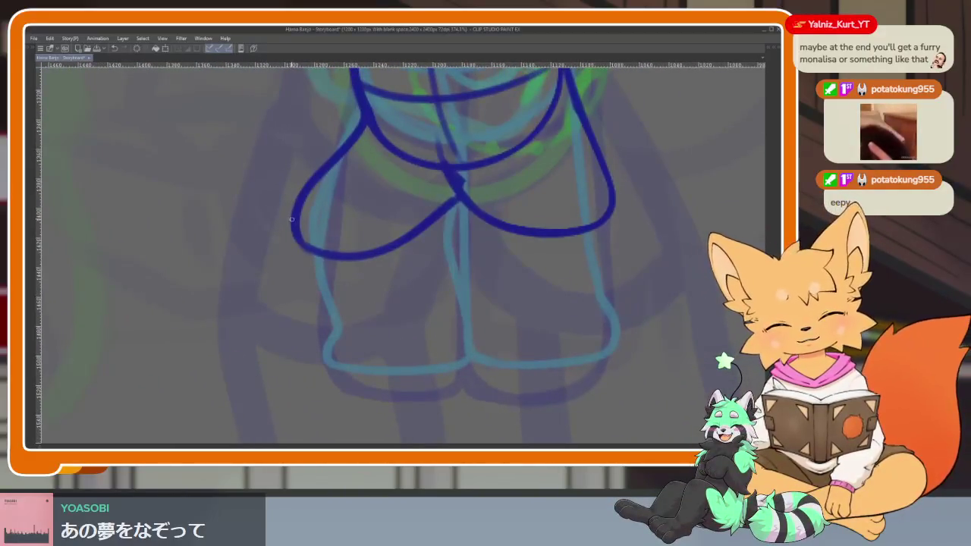
drag(292, 218, 339, 331)
drag(372, 367, 459, 364)
drag(533, 237, 522, 315)
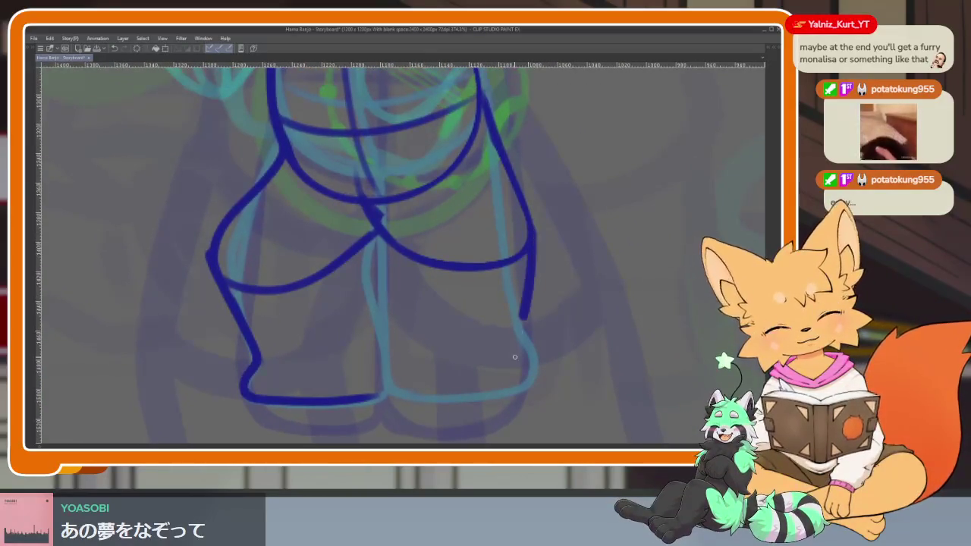
drag(528, 373, 388, 396)
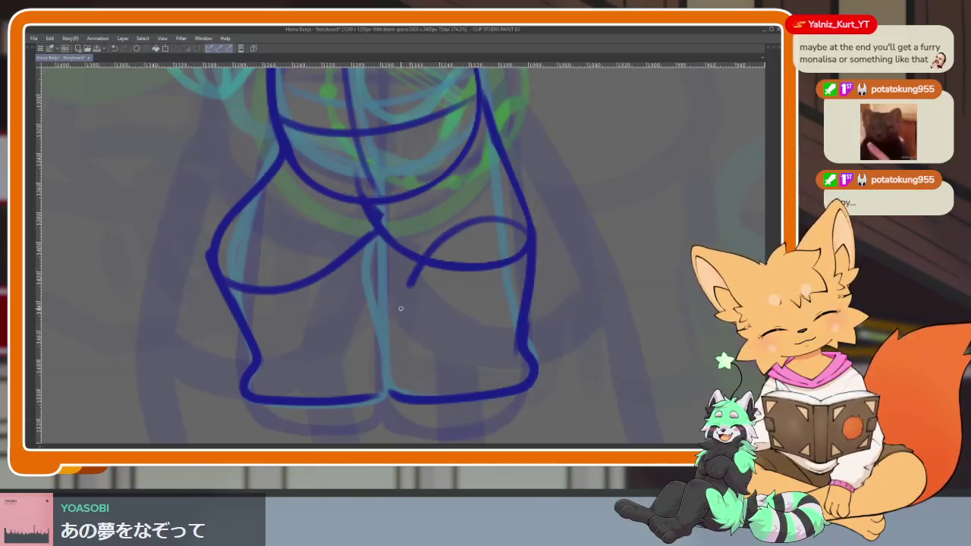
drag(401, 306, 385, 379)
drag(214, 256, 391, 380)
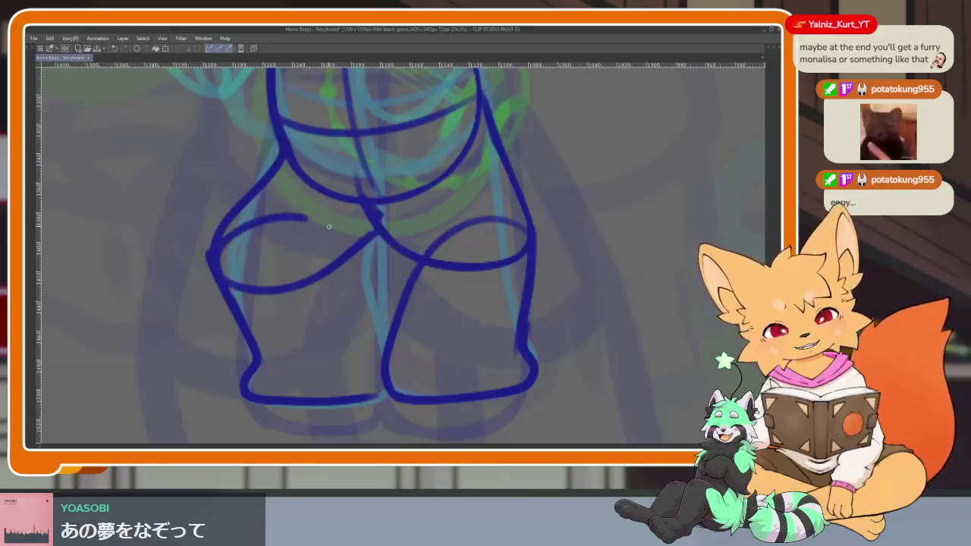
Step: Erase the overlapping thigh curves and compare the adjacent animation frames
scroll(663, 296, down, 5)
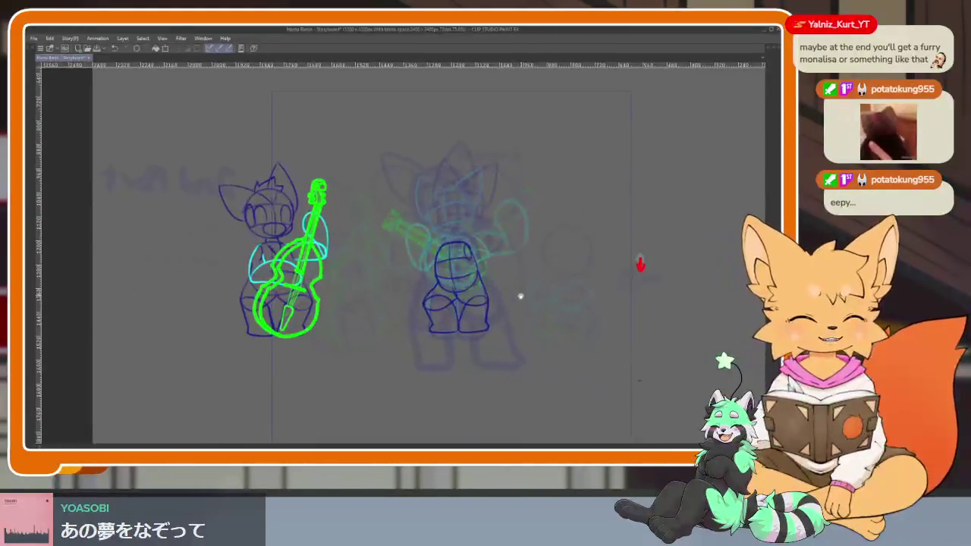
scroll(521, 294, up, 5)
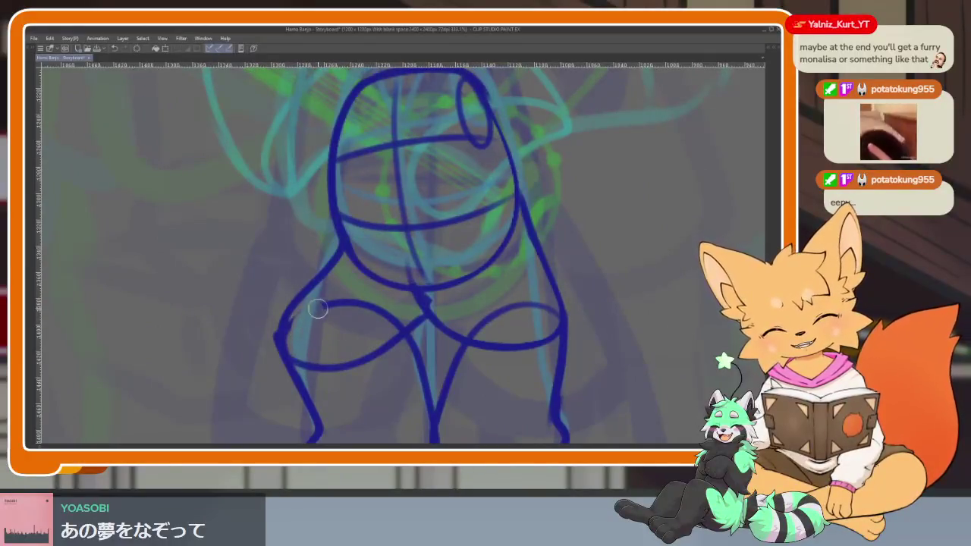
drag(315, 310, 372, 311)
drag(512, 310, 553, 315)
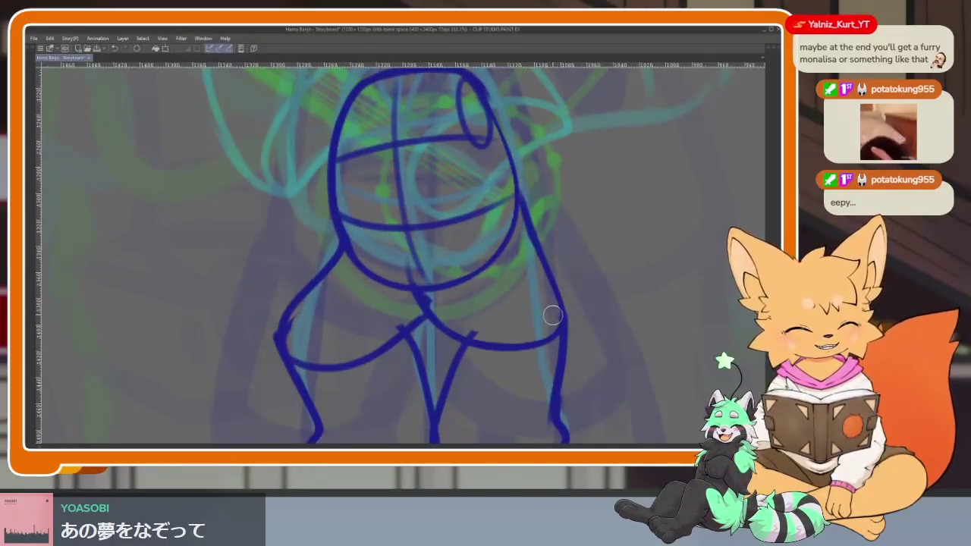
scroll(553, 315, down, 5)
scroll(591, 296, down, 1)
key(Right)
key(Left)
key(Right)
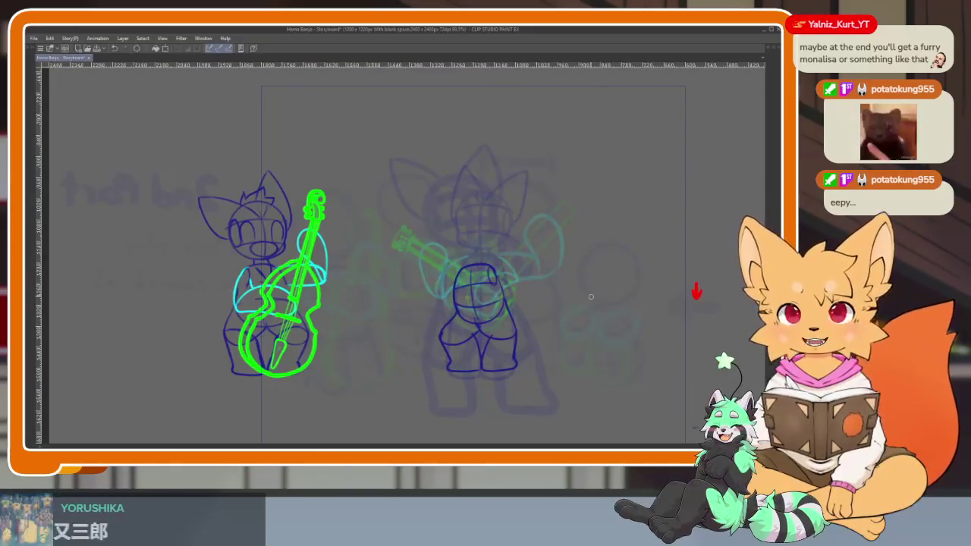
key(Left)
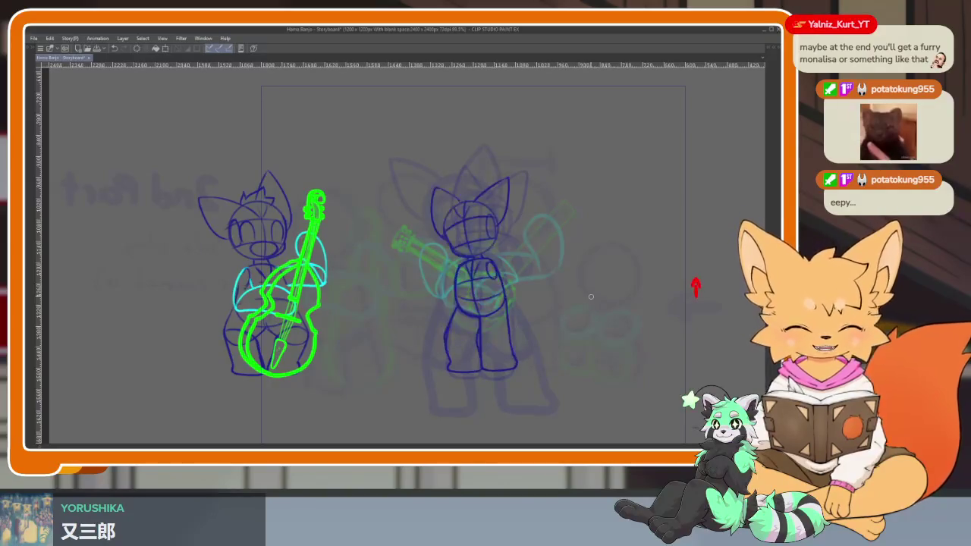
Step: Add curves across both thighs and play the animation to preview the frames
scroll(538, 353, up, 4)
scroll(448, 331, up, 3)
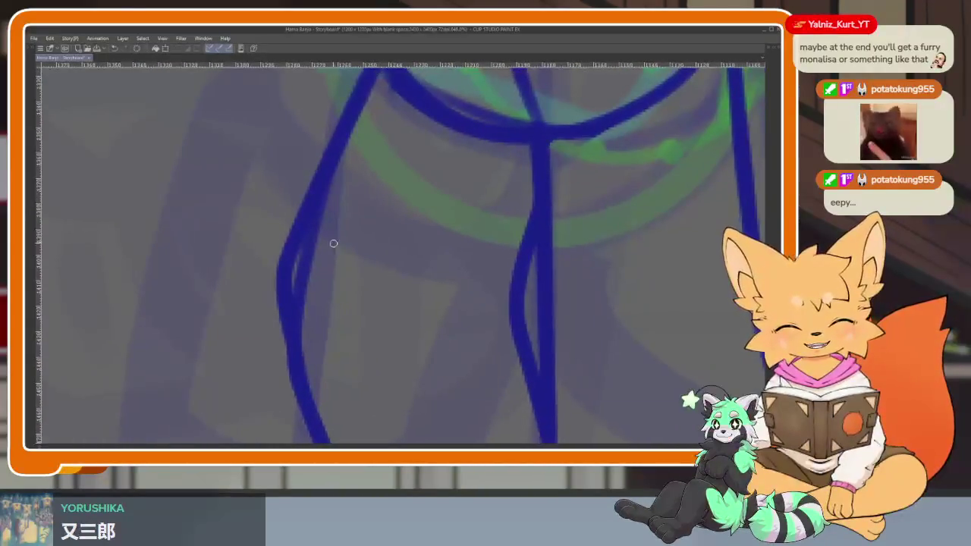
mouse_move(291, 256)
mouse_down()
mouse_move(497, 321)
mouse_move(507, 304)
mouse_up()
mouse_move(569, 309)
mouse_down()
mouse_move(359, 278)
mouse_move(532, 331)
mouse_move(565, 270)
mouse_up()
scroll(566, 186, down, 5)
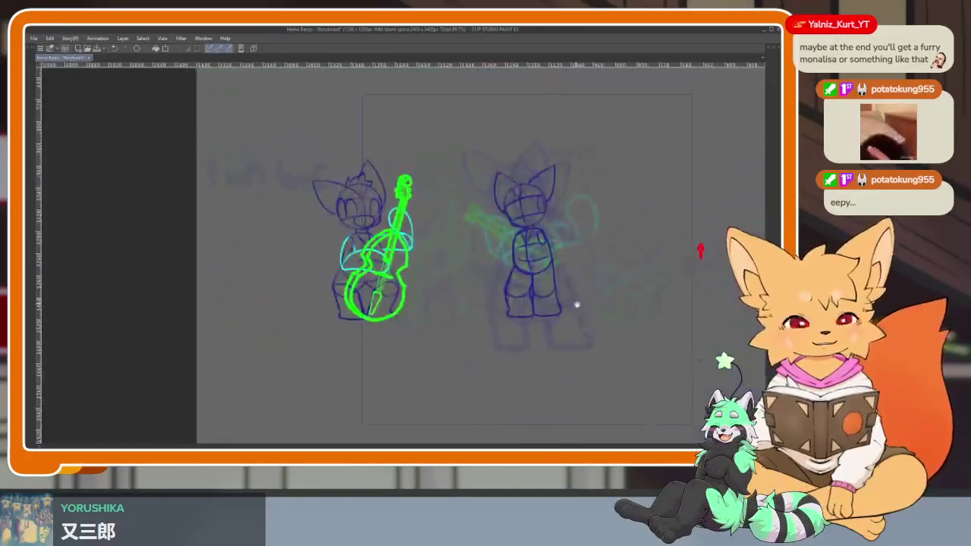
scroll(574, 303, up, 3)
key(space)
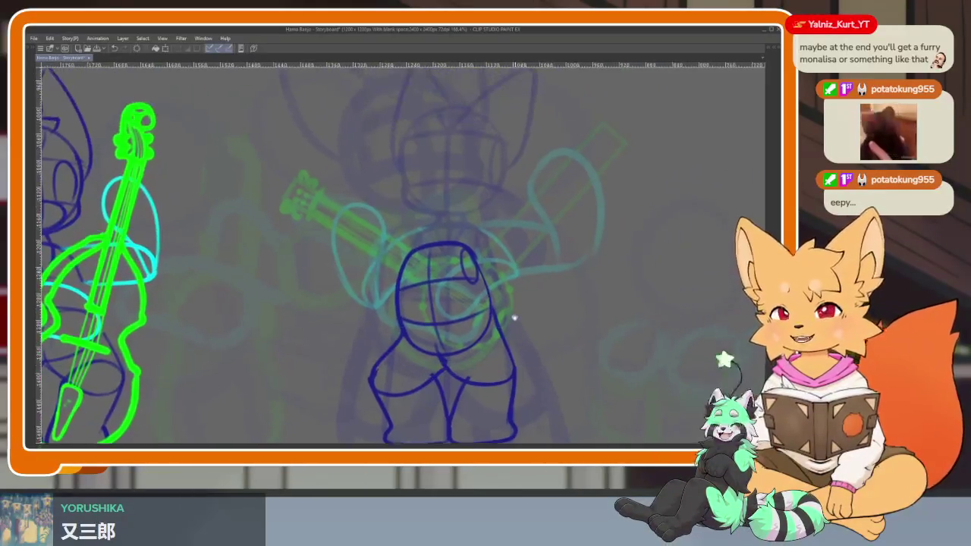
Step: Attempt a head circle over the sketched head, undoing three oversized tries
scroll(472, 345, up, 3)
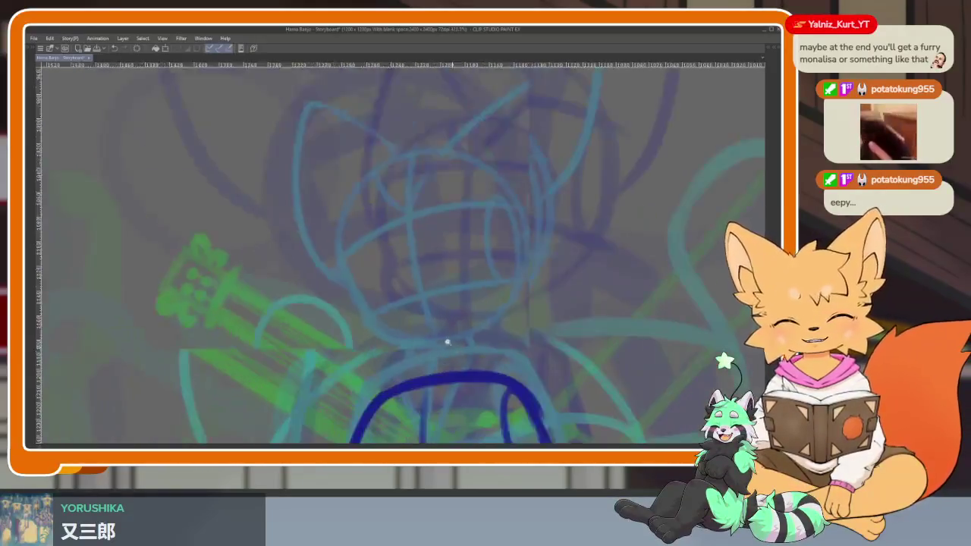
key(Tab)
key(Tab)
scroll(481, 336, up, 3)
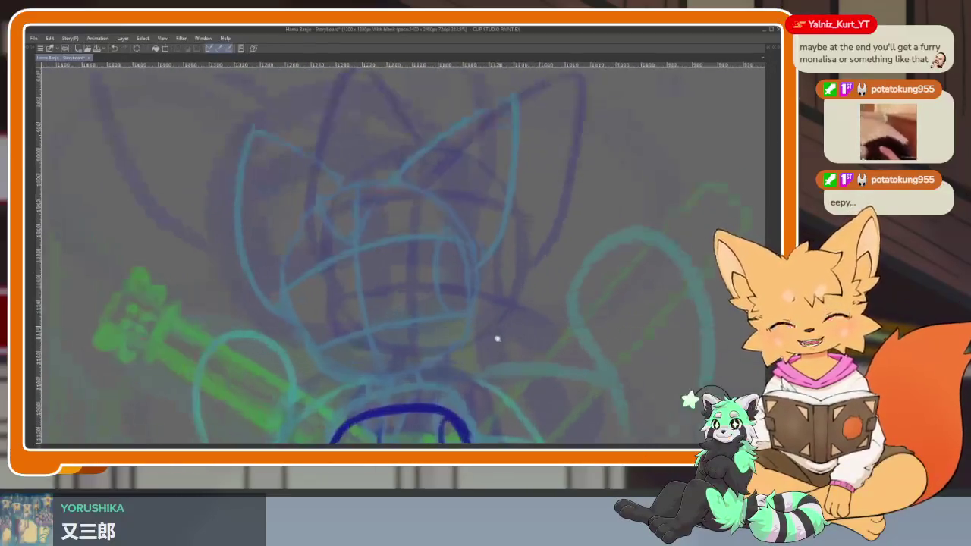
mouse_move(276, 206)
mouse_down()
mouse_move(285, 199)
mouse_move(481, 391)
mouse_up()
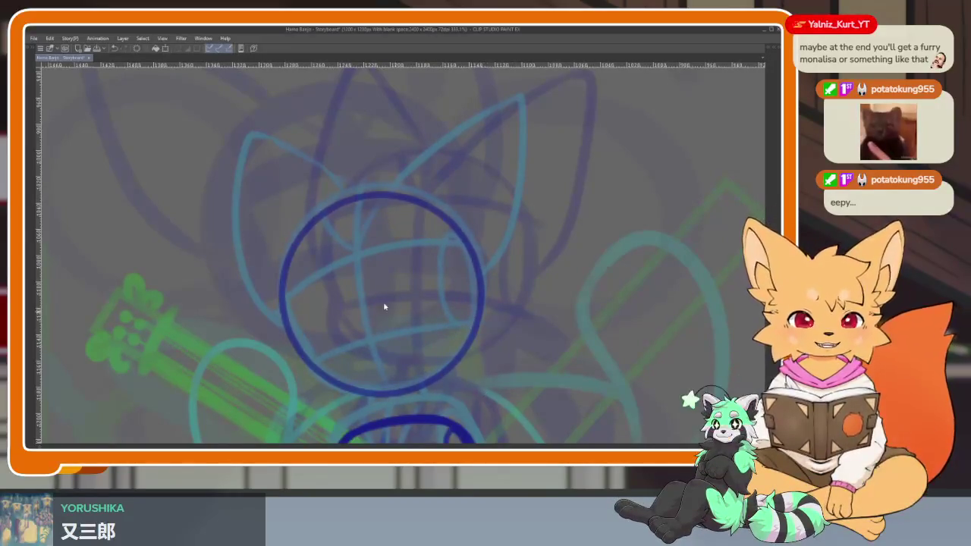
key(ctrl+z)
drag(270, 189, 486, 401)
key(ctrl+z)
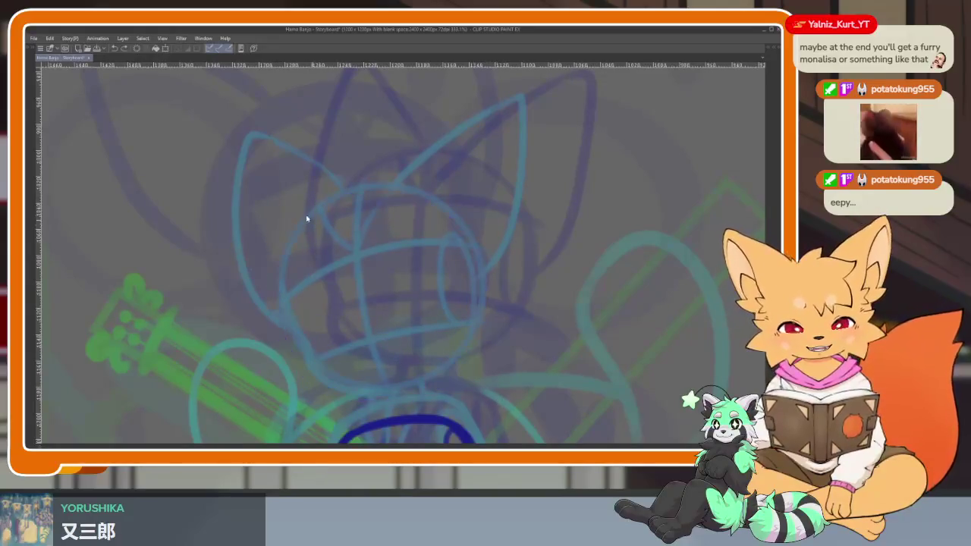
drag(272, 193, 486, 402)
key(ctrl+z)
Step: Draw a smaller head circle and toggle the side panels to check it
mouse_move(281, 191)
mouse_down()
mouse_move(486, 393)
mouse_move(334, 216)
mouse_up()
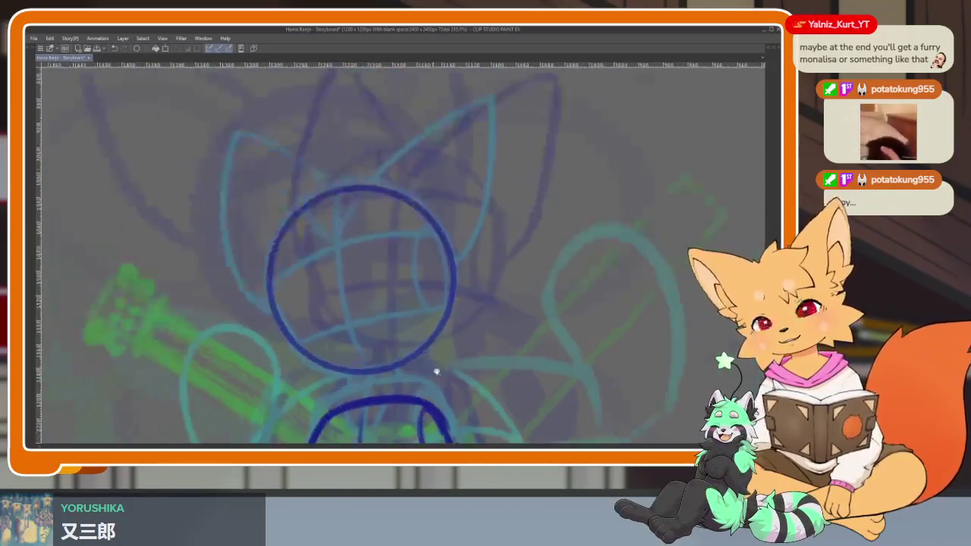
scroll(373, 217, down, 2)
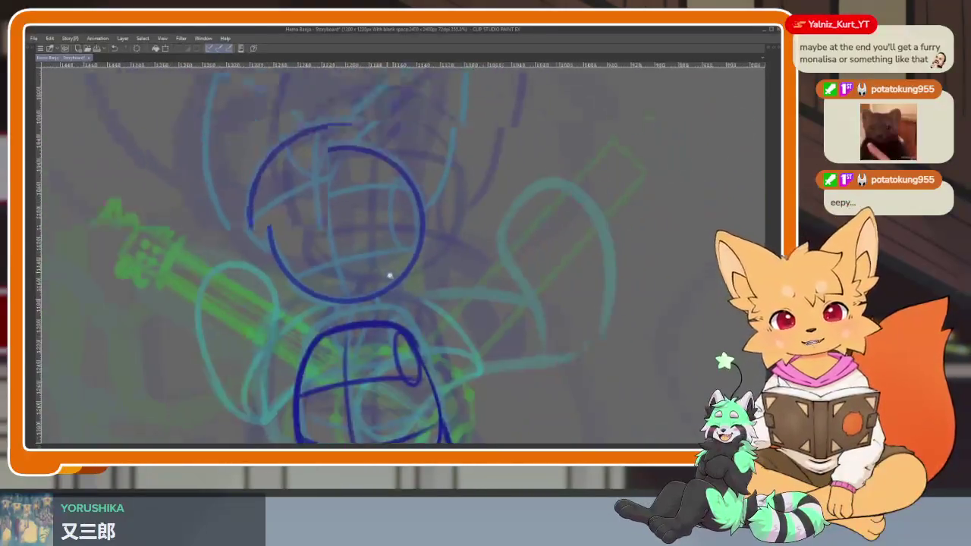
scroll(375, 314, up, 2)
key(Tab)
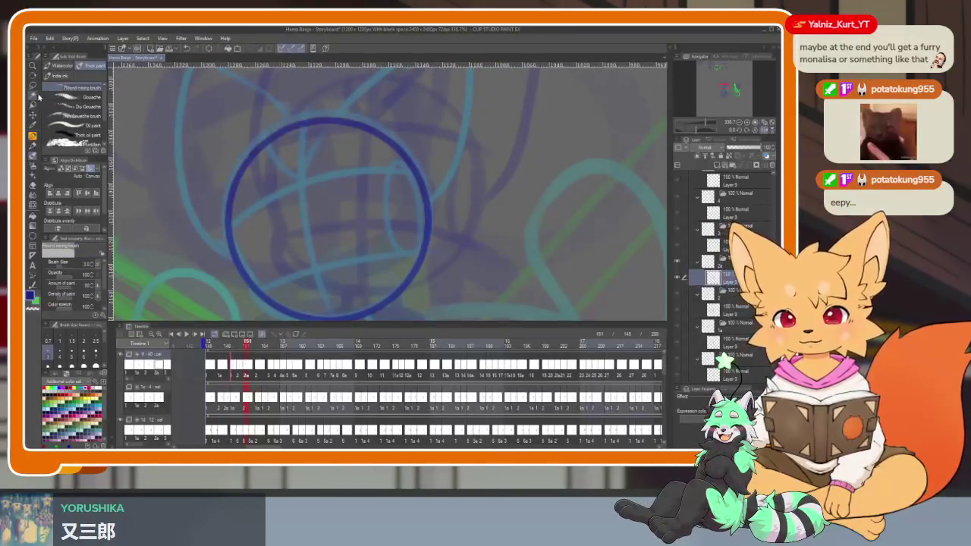
key(Tab)
Step: Lasso the head circle, nudge it slightly down, deselect, and zoom to inspect
drag(267, 155, 203, 173)
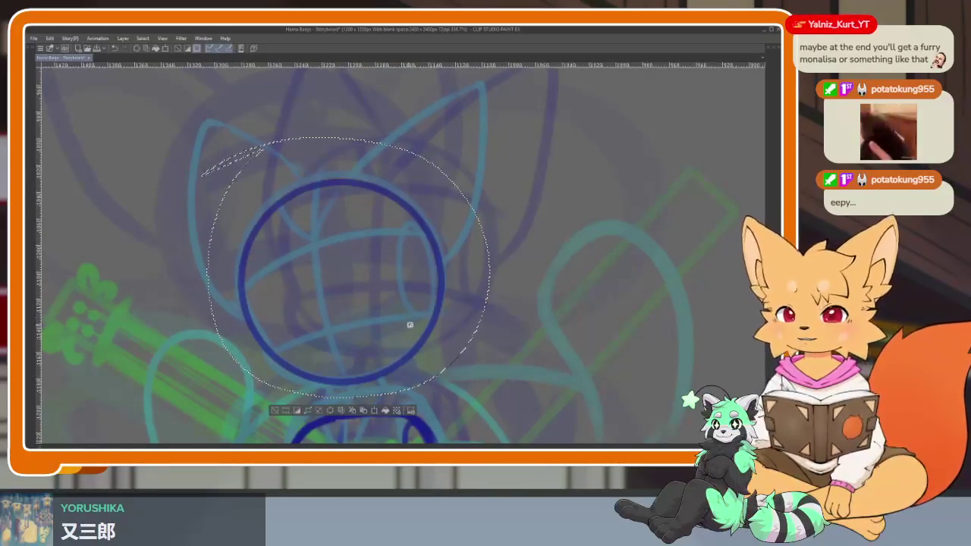
drag(410, 323, 411, 330)
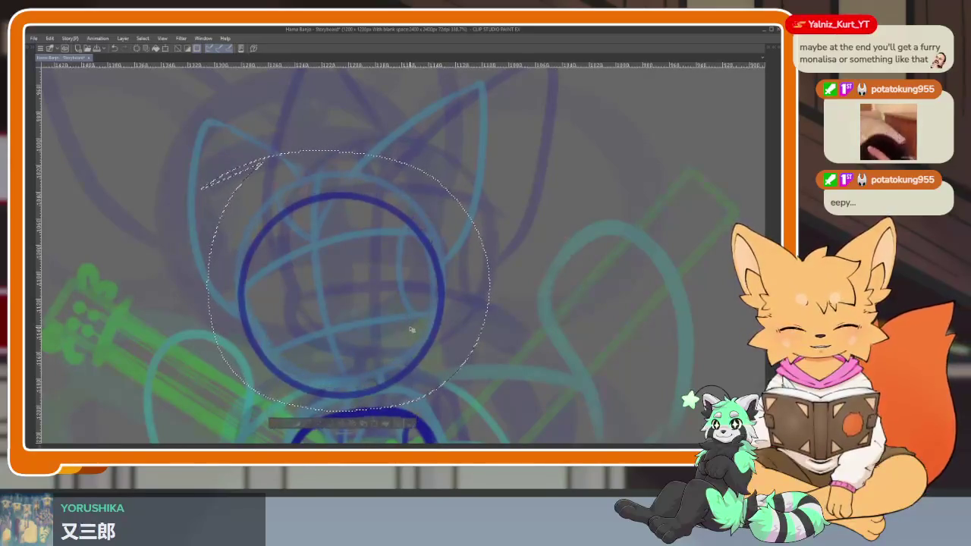
key(ctrl+d)
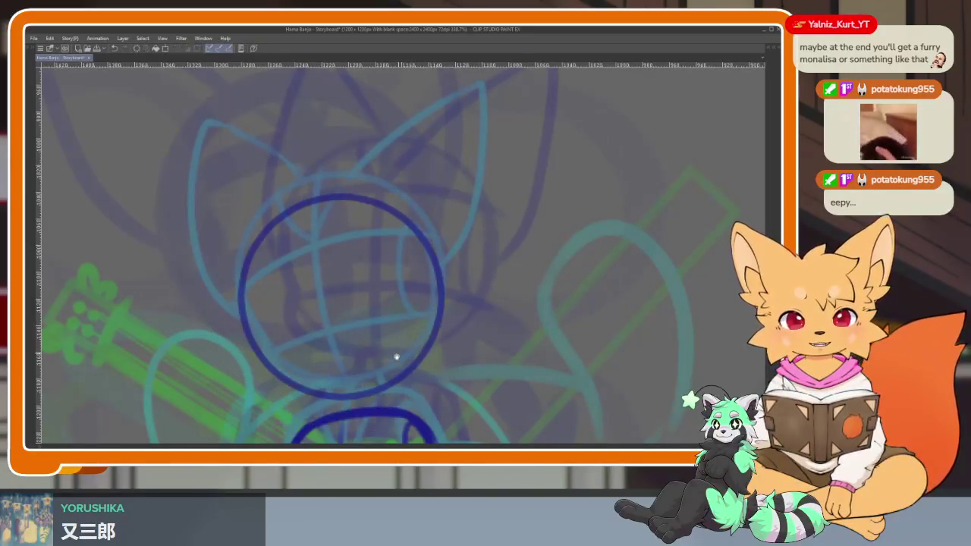
scroll(388, 370, up, 2)
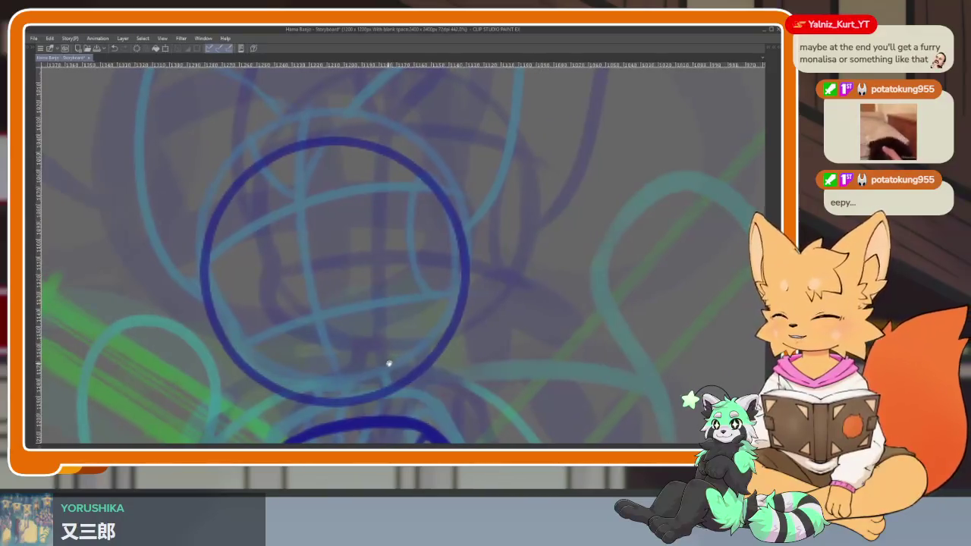
scroll(393, 370, down, 2)
scroll(394, 370, up, 1)
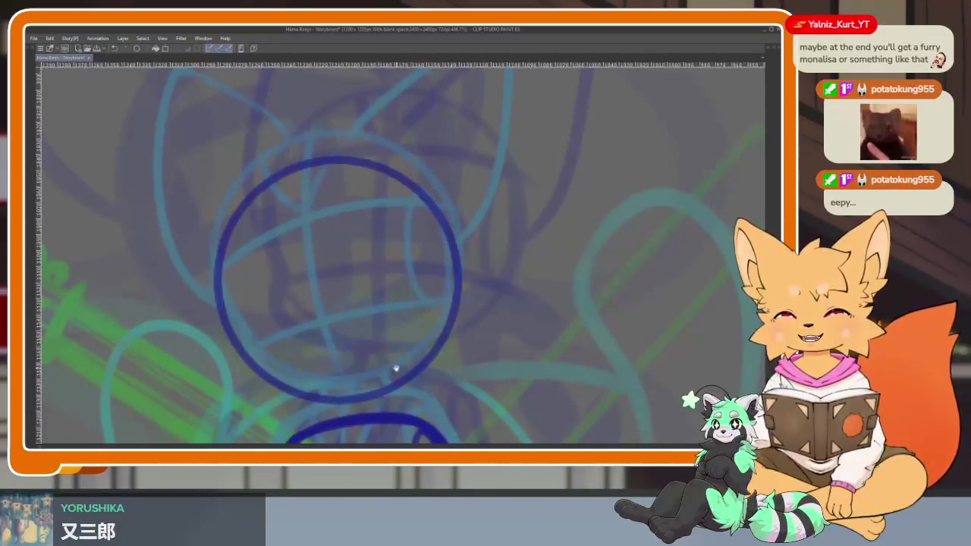
scroll(416, 358, down, 1)
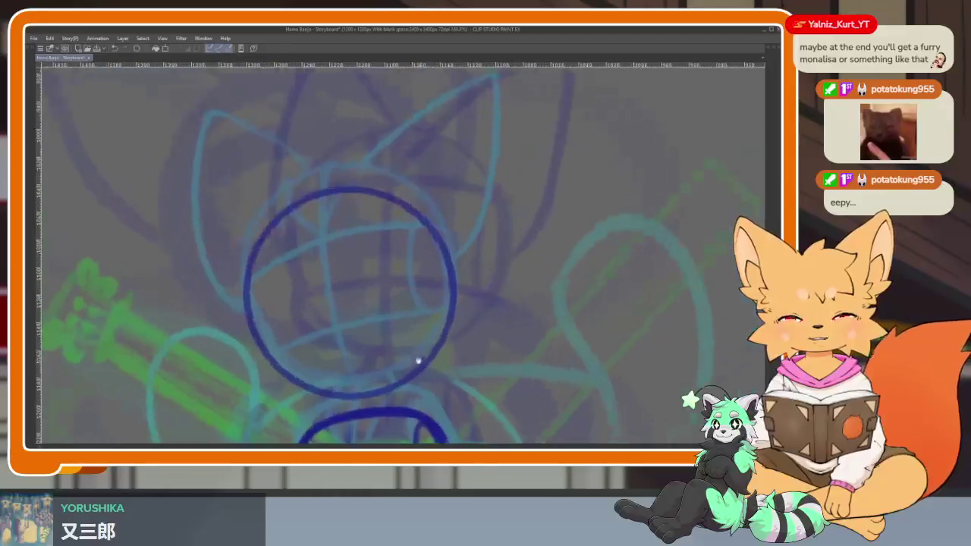
scroll(426, 375, up, 2)
scroll(424, 376, up, 1)
scroll(418, 358, up, 1)
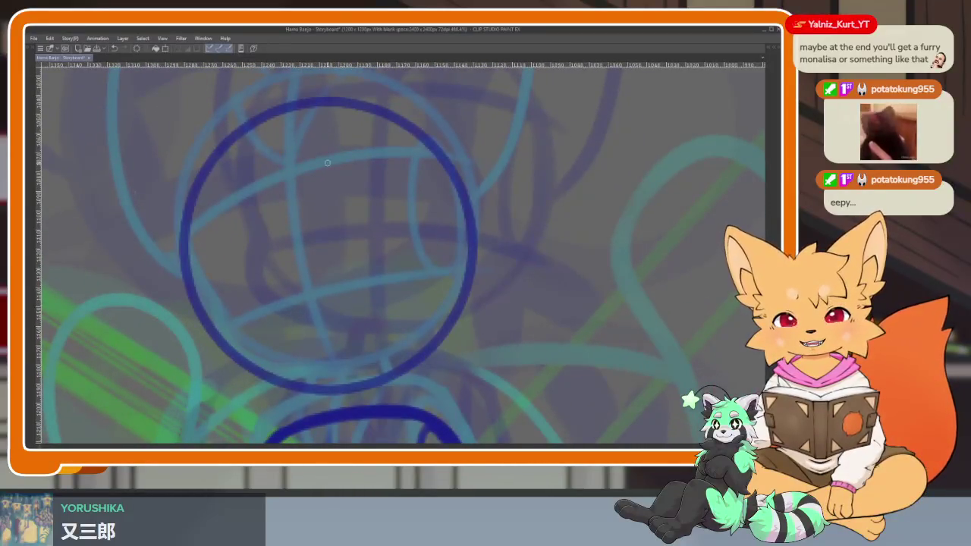
scroll(336, 184, up, 1)
scroll(388, 248, down, 1)
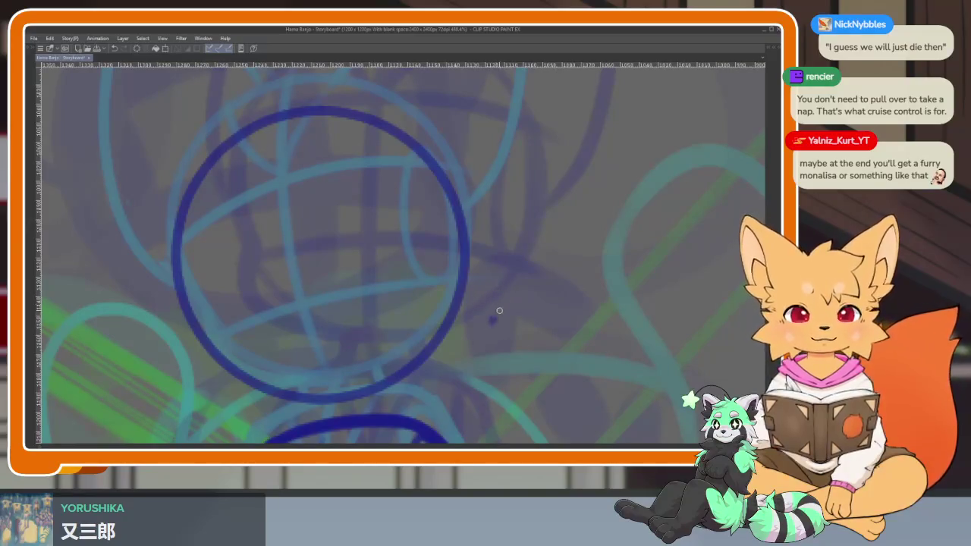
scroll(455, 350, down, 2)
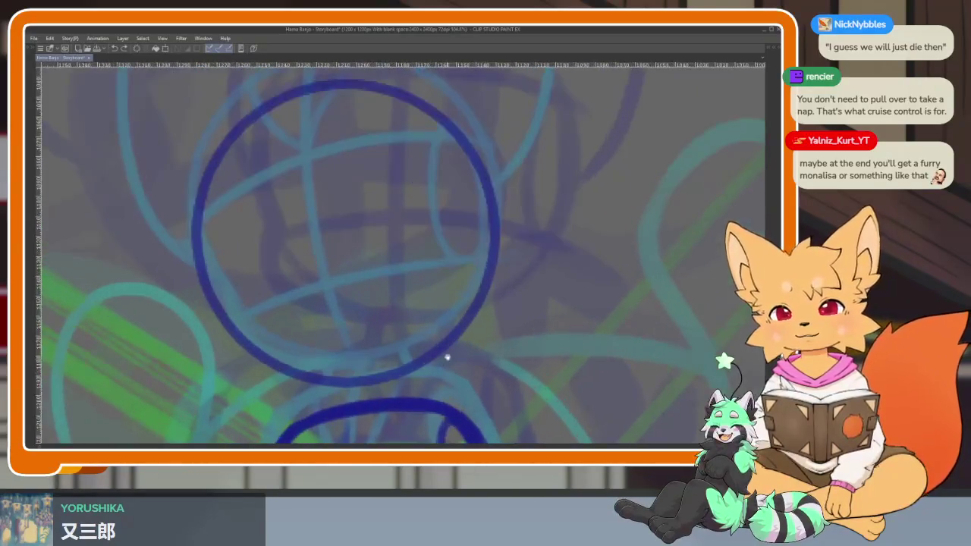
scroll(448, 361, up, 2)
mouse_move(447, 370)
mouse_down()
mouse_move(433, 369)
mouse_move(425, 349)
mouse_move(455, 326)
mouse_up()
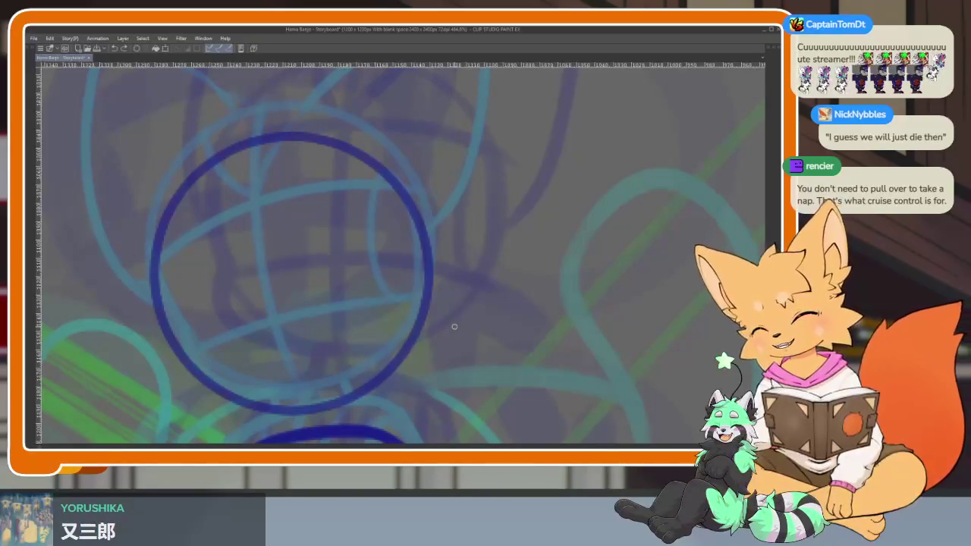
drag(452, 302, 476, 289)
key(ctrl+z)
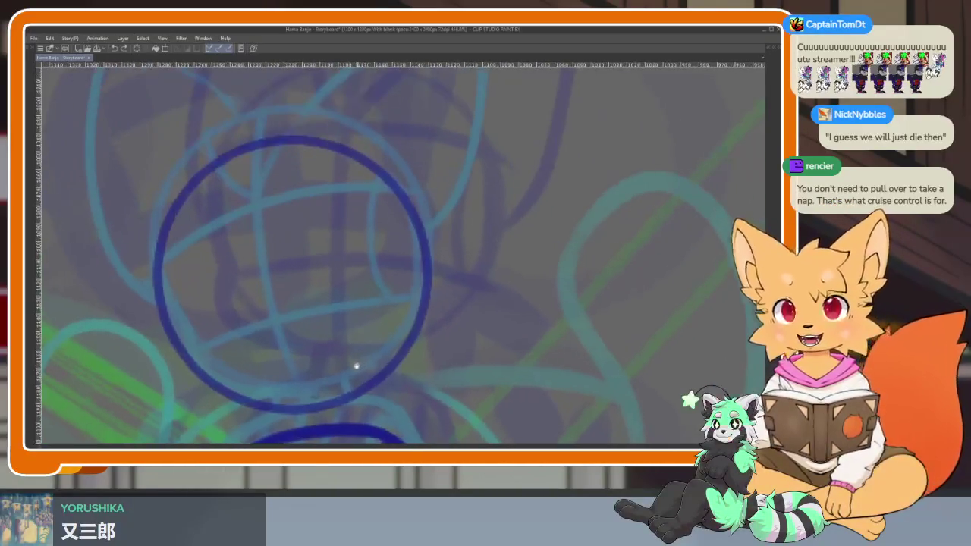
scroll(357, 364, down, 2)
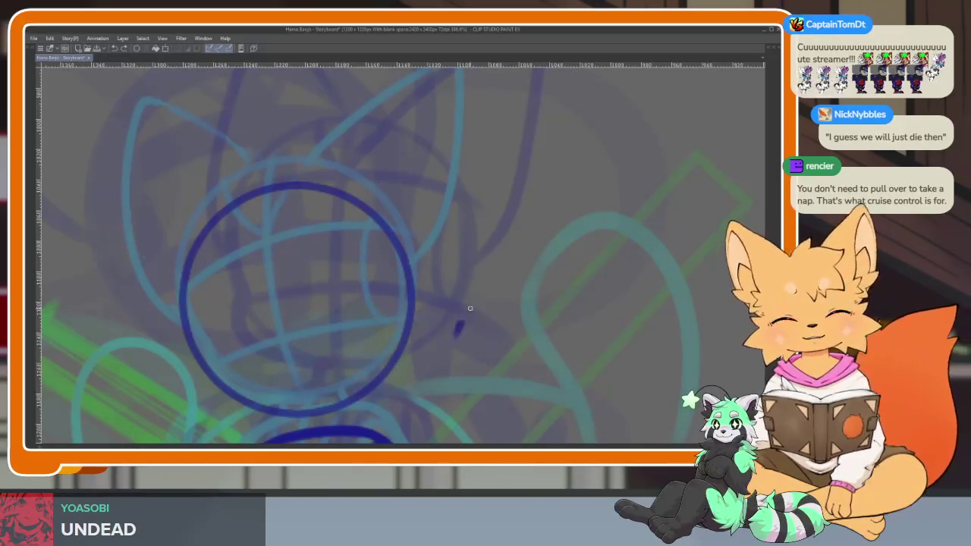
Step: Rotate the view and draw the head's vertical centre line and eye-level guides
drag(427, 342, 303, 225)
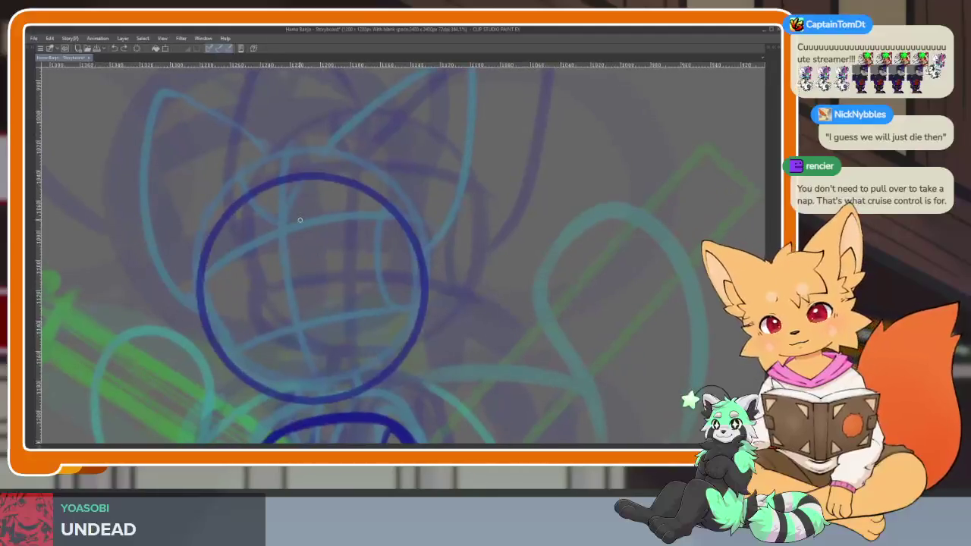
drag(283, 182, 320, 395)
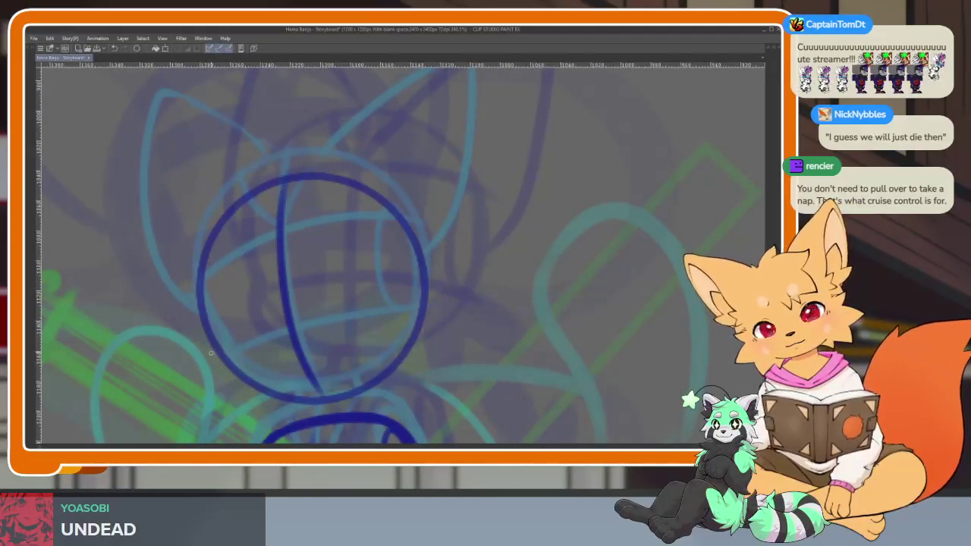
drag(211, 355, 414, 318)
drag(190, 285, 393, 230)
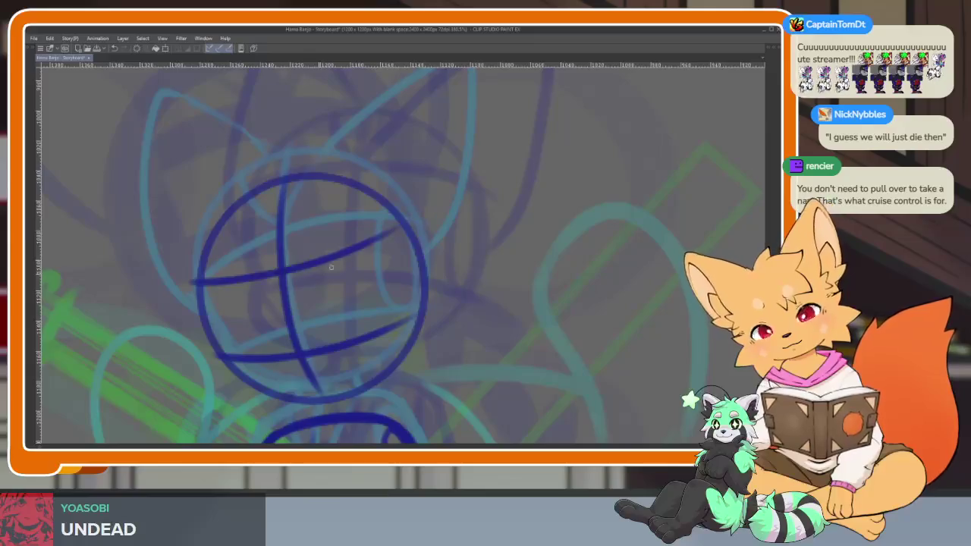
Step: Thicken the head's lower-left edge, add the right-side eye ellipse and draw the neck
mouse_move(199, 267)
mouse_down()
mouse_move(220, 358)
mouse_move(266, 396)
mouse_move(350, 402)
mouse_up()
drag(413, 295, 378, 272)
drag(387, 324, 416, 241)
scroll(367, 363, up, 2)
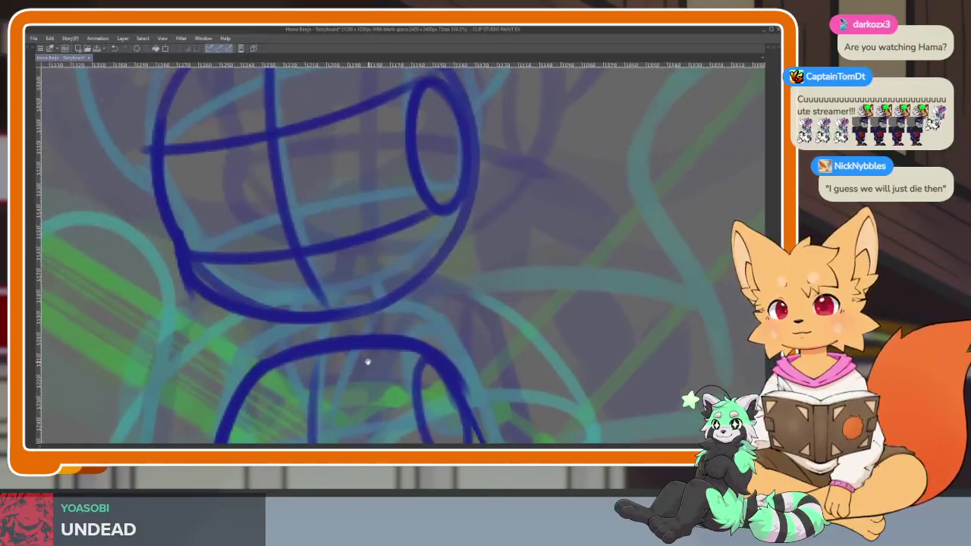
scroll(367, 363, up, 1)
drag(298, 343, 294, 363)
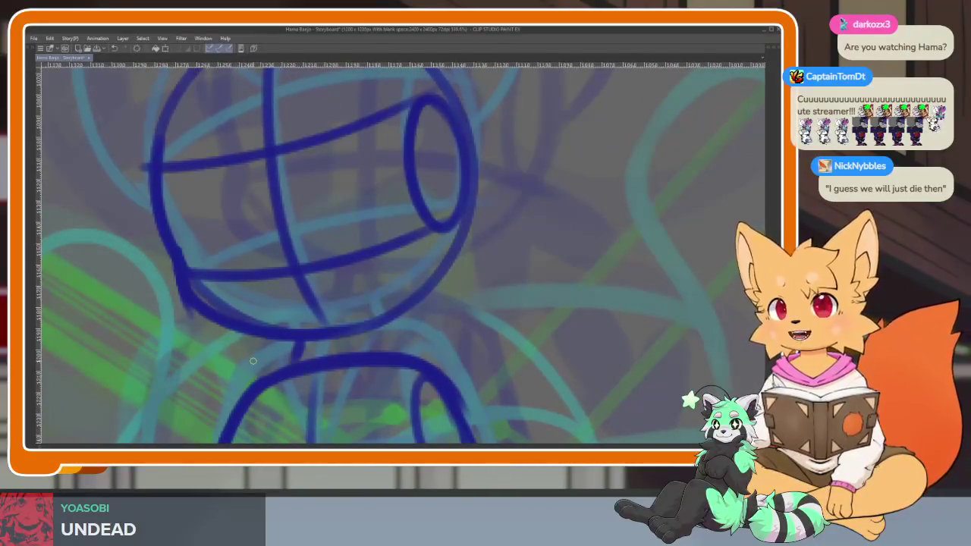